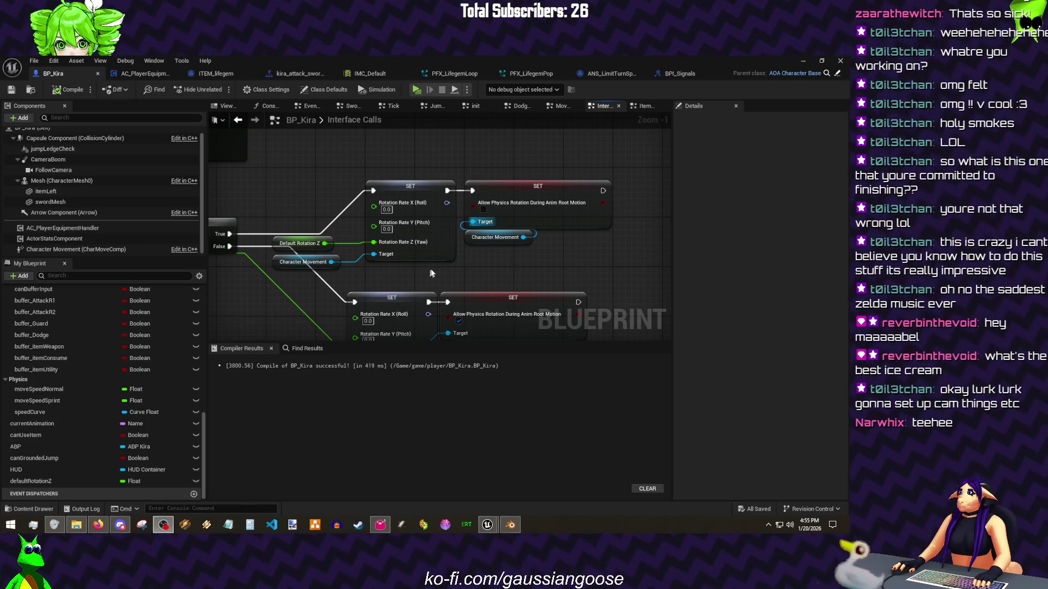
Step: Return to the ThirdPersonMap level editor and start a Play-in-Editor test
{"action": "left_click_drag", "start_coordinate": [496, 228], "coordinate": [467, 182]}
{"action": "left_click", "coordinate": [45, 63]}
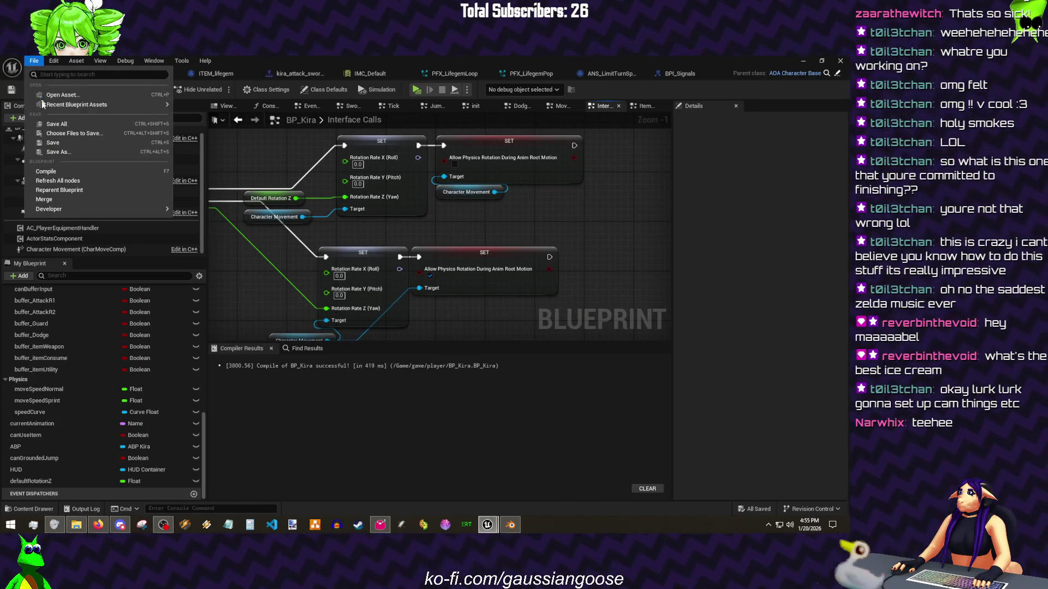
{"action": "key", "text": "alt+Tab"}
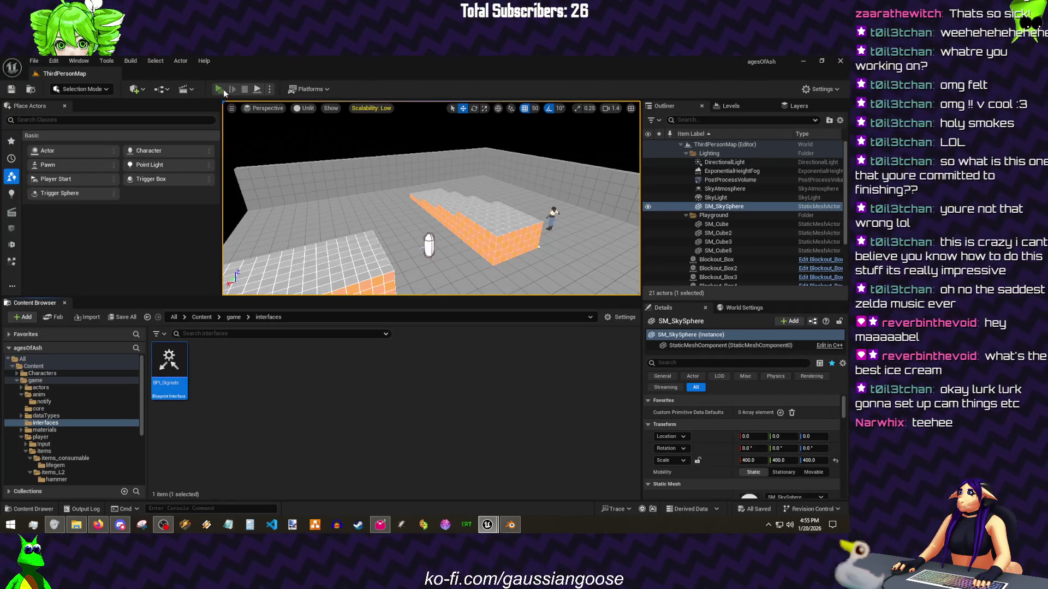
{"action": "left_click", "coordinate": [221, 89]}
Step: Run the character around toward the blocks, swing the sword, then stop the test
{"action": "key", "text": "a"}
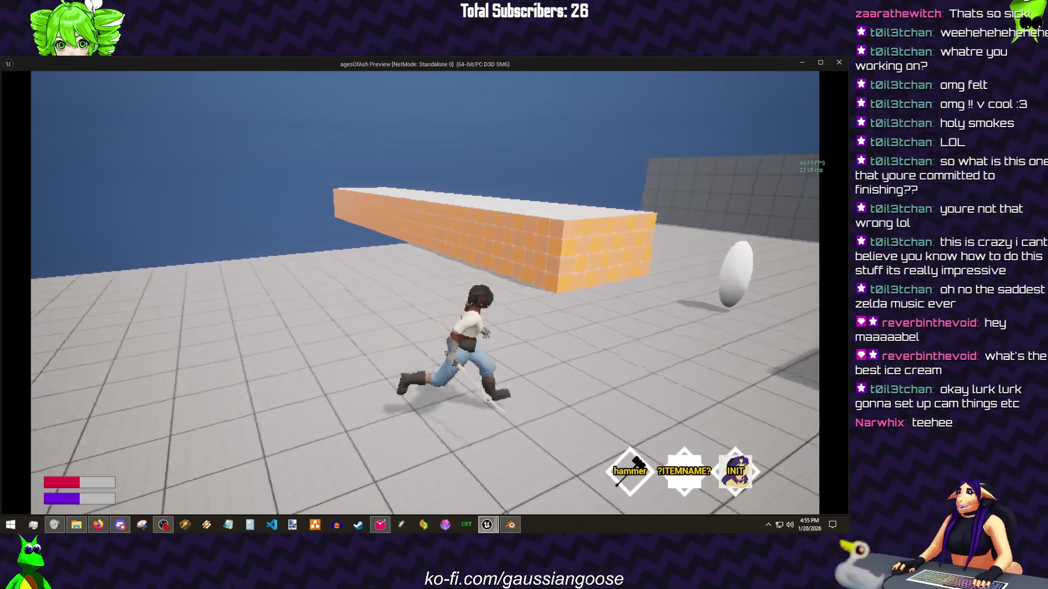
{"action": "key", "text": "s"}
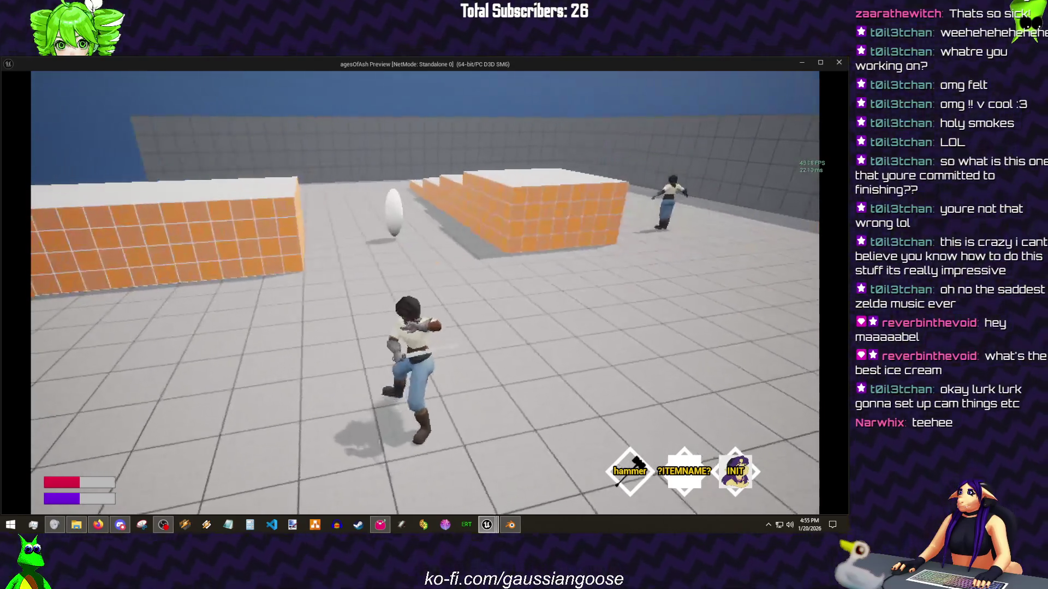
{"action": "key", "text": "w"}
{"action": "key", "text": "s"}
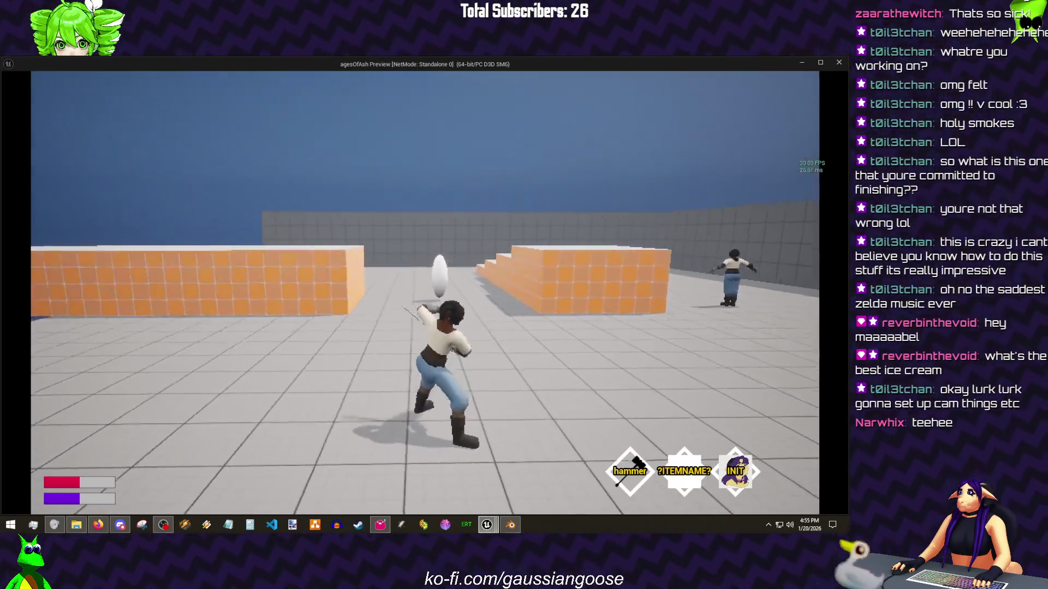
{"action": "key", "text": "w"}
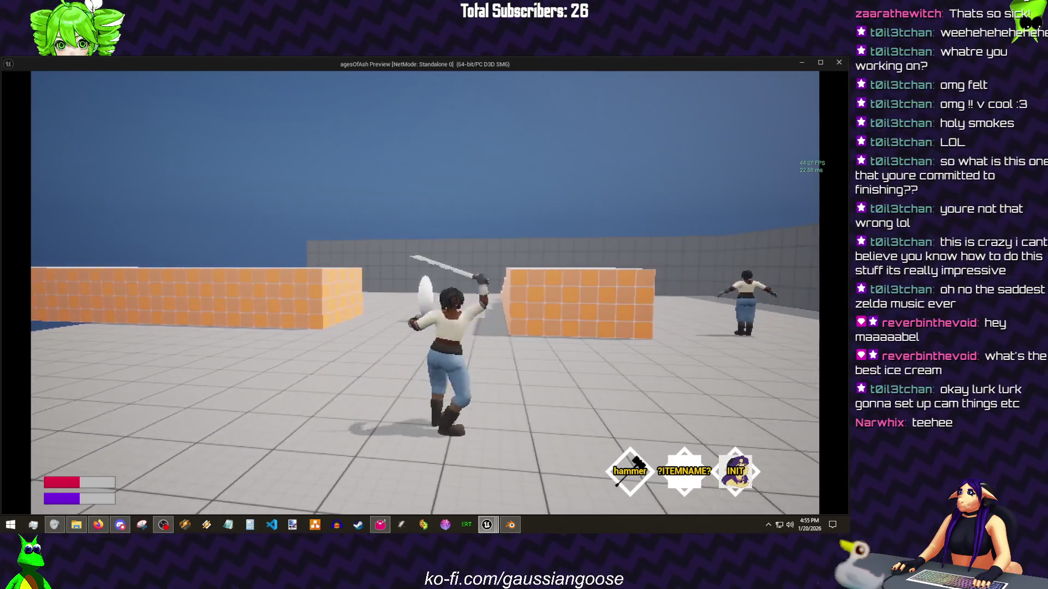
{"action": "key", "text": "w"}
{"action": "key", "text": "w"}
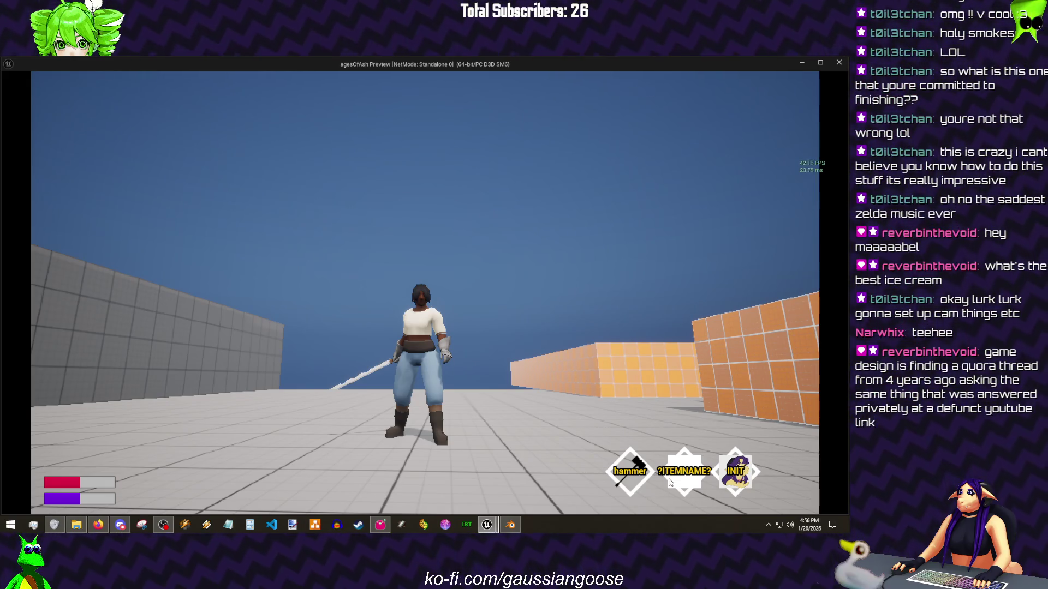
{"action": "key", "text": "Escape"}
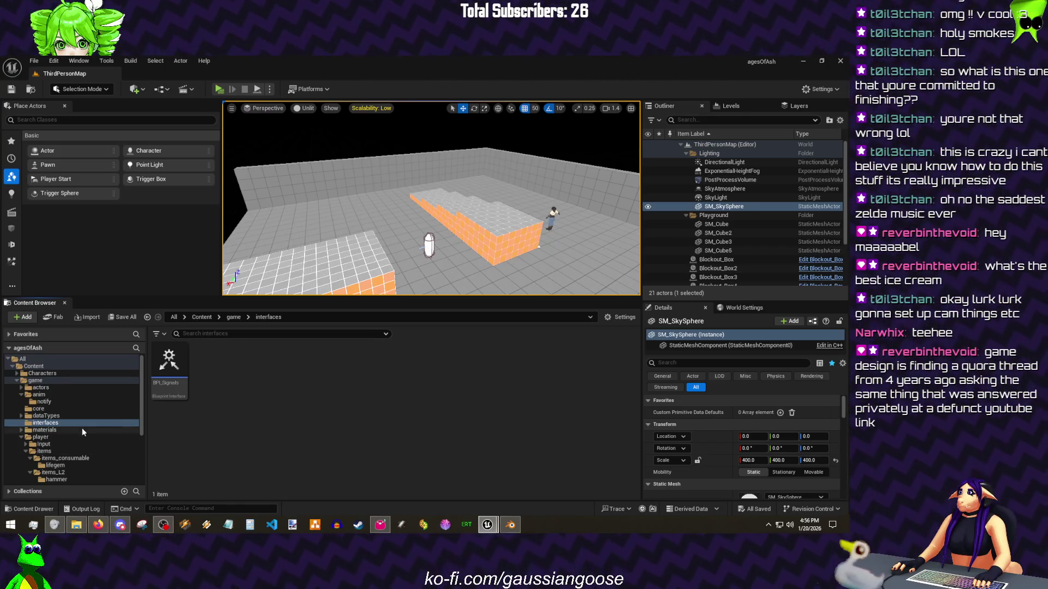
Step: Open the HUD_Container widget blueprint from the ui/hud folder
{"action": "scroll", "coordinate": [83, 429], "scroll_direction": "down", "scroll_amount": 3}
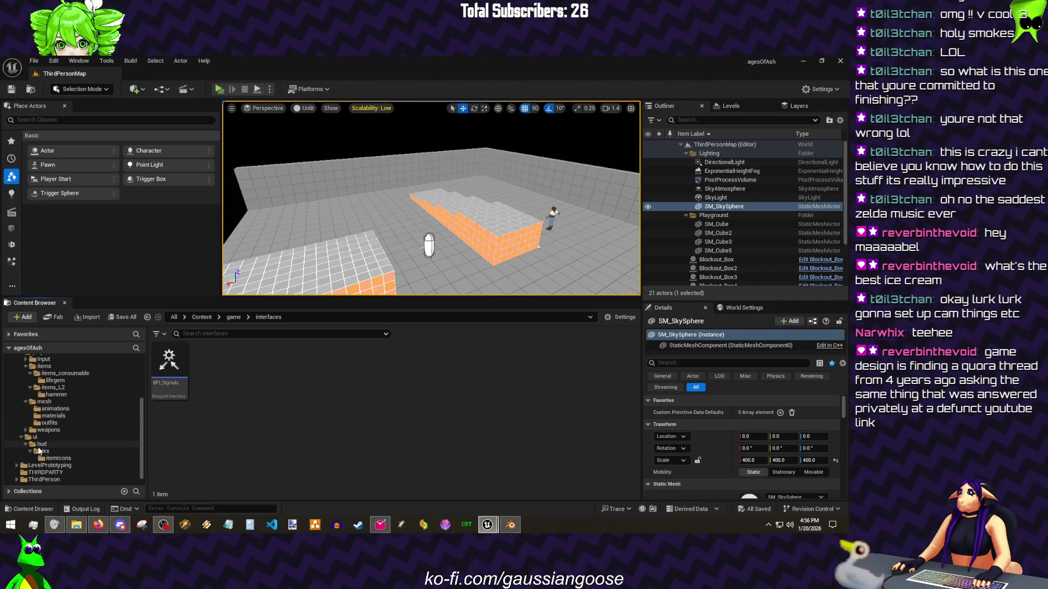
{"action": "left_click", "coordinate": [40, 444]}
{"action": "left_click", "coordinate": [224, 394]}
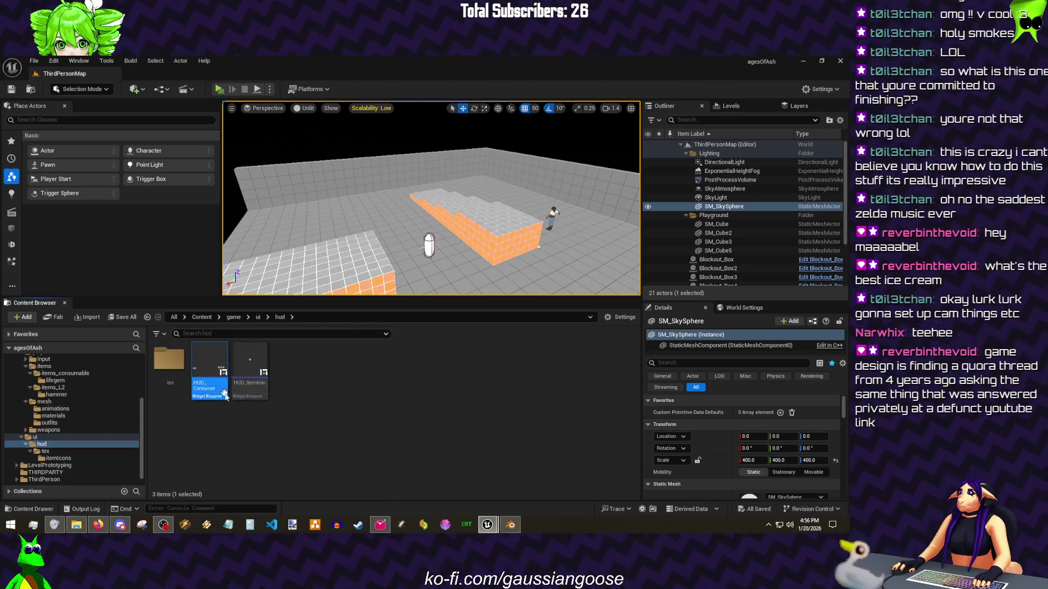
{"action": "double_click", "coordinate": [224, 394]}
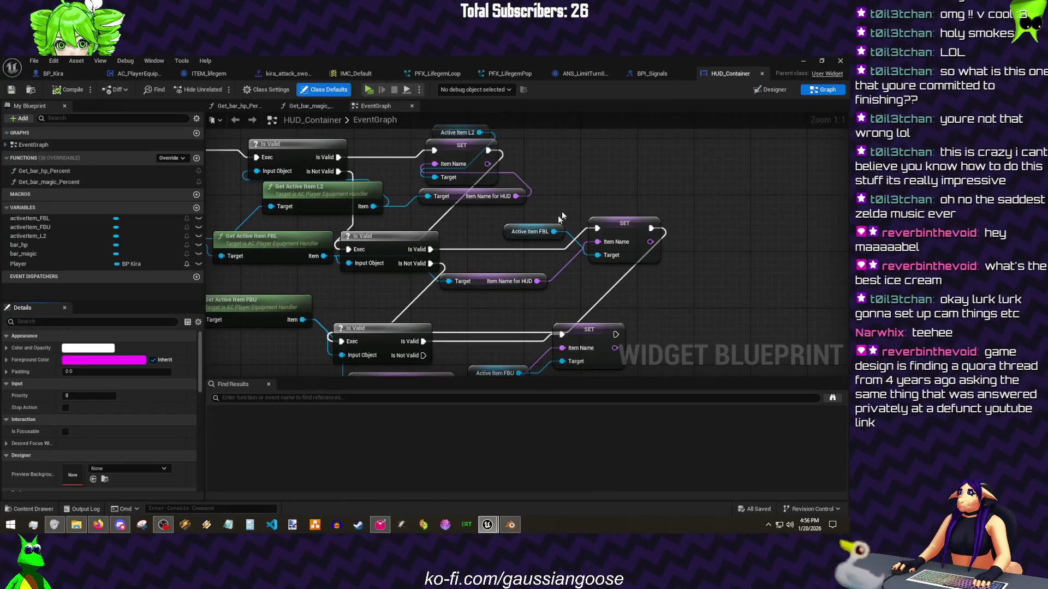
Step: Nudge the bottom SET node down and pan the event graph to show the whole chain
{"action": "scroll", "coordinate": [561, 216], "scroll_direction": "down", "scroll_amount": 1}
{"action": "left_click_drag", "start_coordinate": [568, 187], "coordinate": [576, 171]}
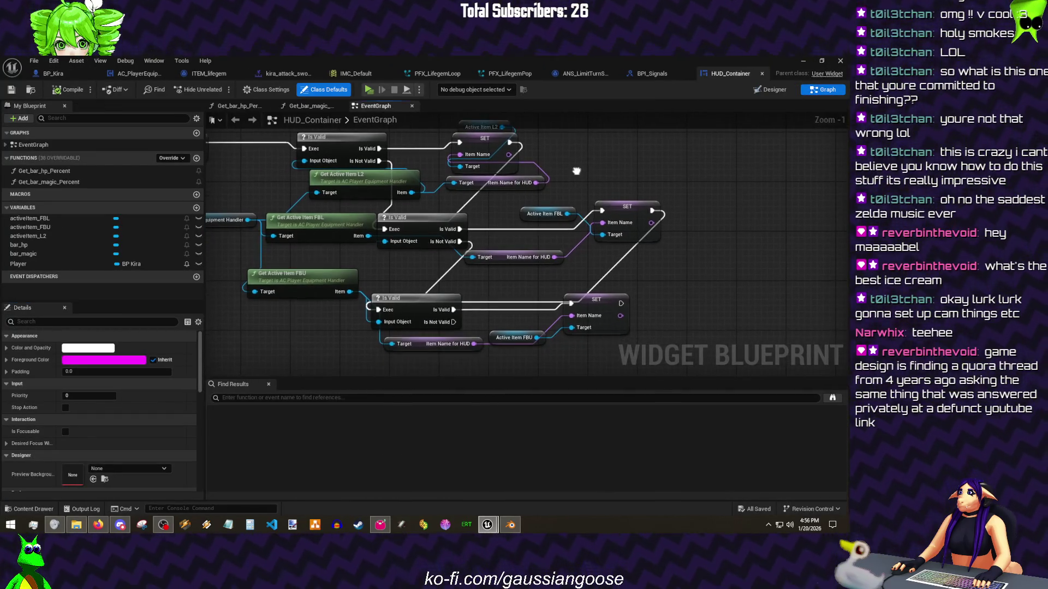
{"action": "left_click_drag", "start_coordinate": [587, 311], "coordinate": [591, 319]}
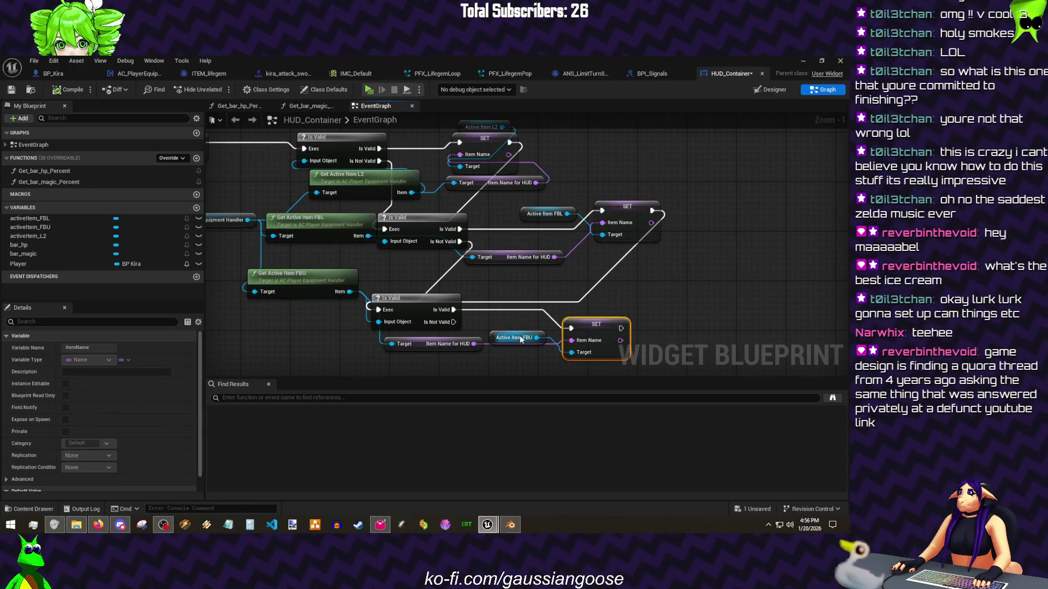
{"action": "left_click", "coordinate": [524, 328]}
{"action": "mouse_move", "coordinate": [503, 310]}
{"action": "left_mouse_down"}
{"action": "mouse_move", "coordinate": [532, 327]}
{"action": "mouse_move", "coordinate": [549, 304]}
{"action": "left_mouse_up"}
{"action": "scroll", "coordinate": [532, 328], "scroll_direction": "down", "scroll_amount": 1}
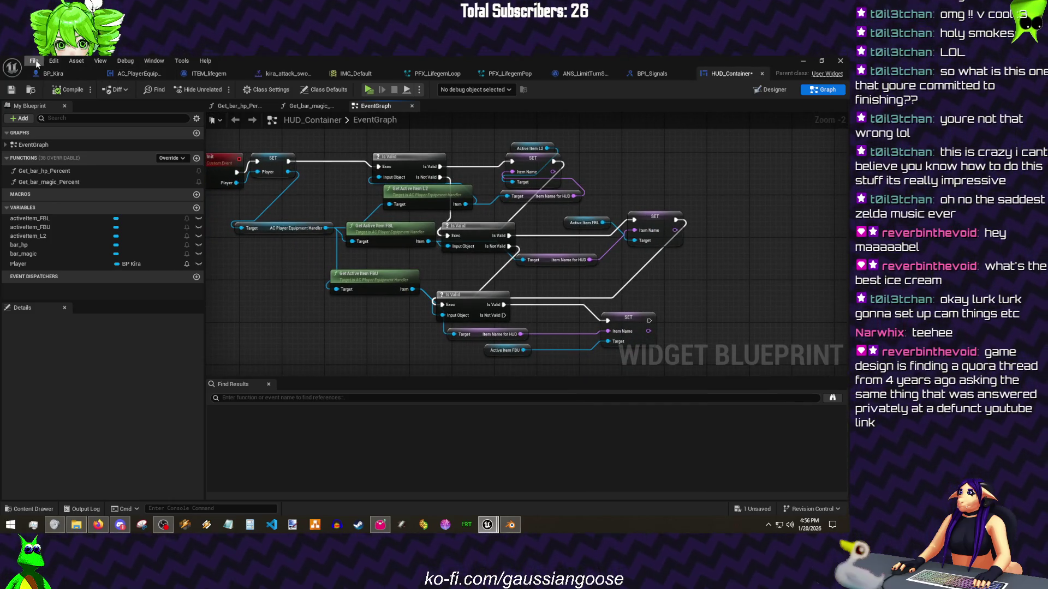
Step: Save the HUD_Container blueprint and switch to ITEM_lifegem
{"action": "left_click", "coordinate": [36, 63]}
{"action": "left_click", "coordinate": [47, 124]}
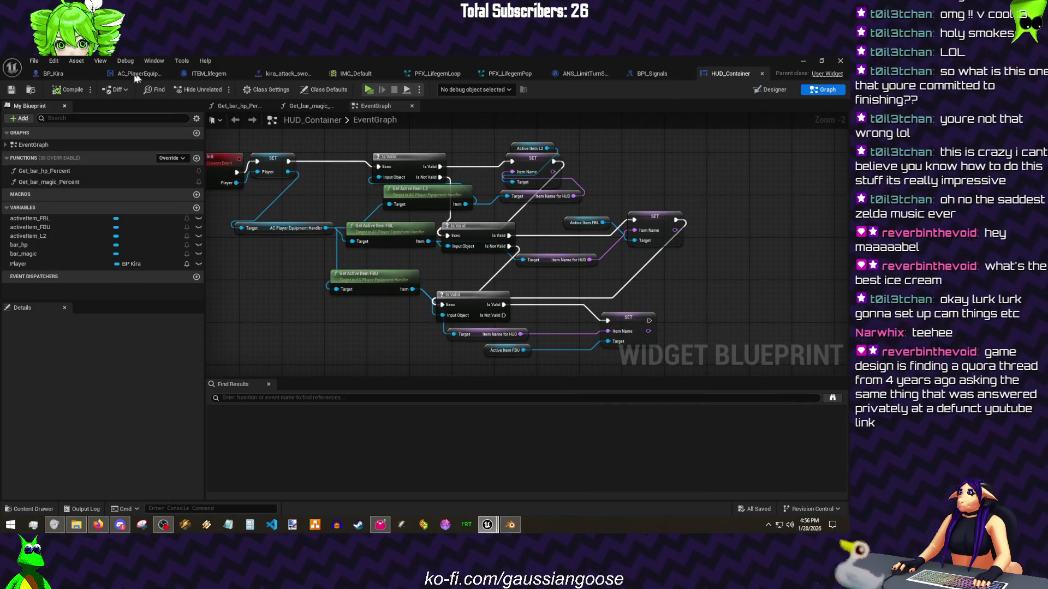
{"action": "left_click", "coordinate": [207, 74]}
Step: Set ITEM_lifegem's Item Name for HUD to lifegem, test it in a quick game, then minimize
{"action": "left_click", "coordinate": [661, 345]}
{"action": "type", "text": "lifegem"}
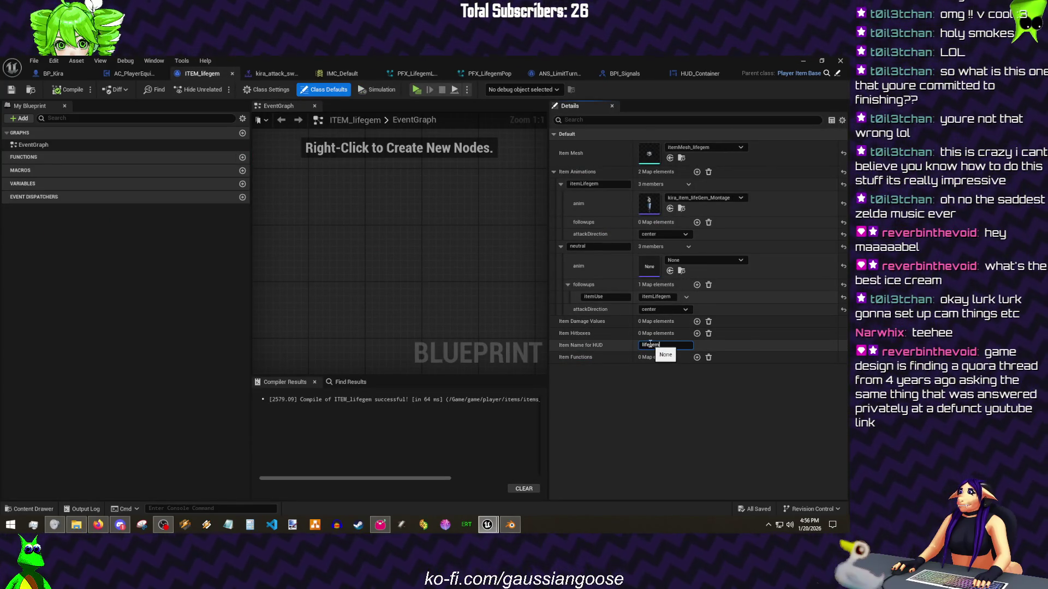
{"action": "key", "text": "alt+p"}
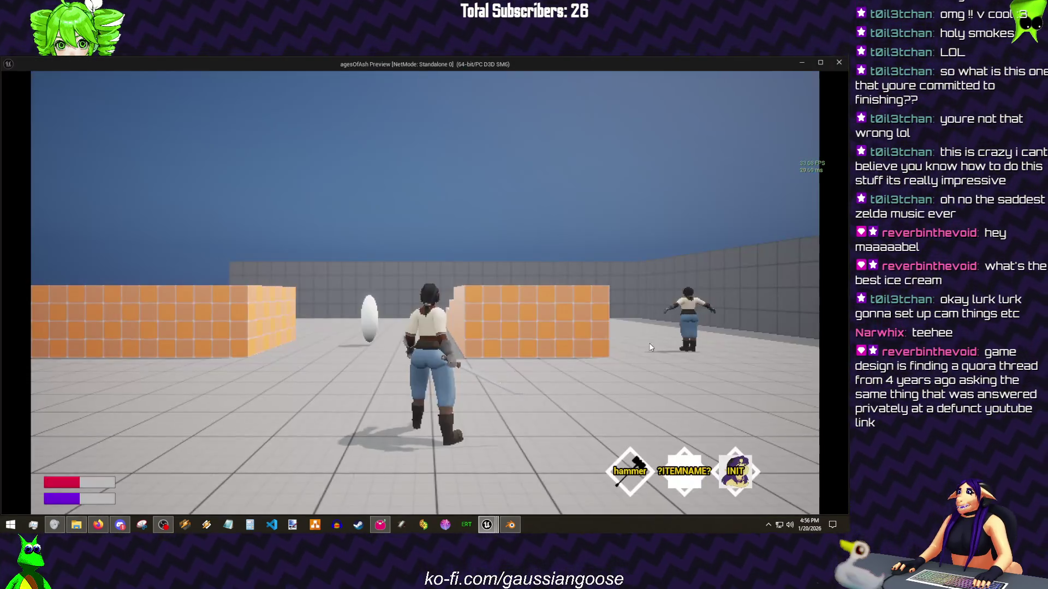
{"action": "key", "text": "Escape"}
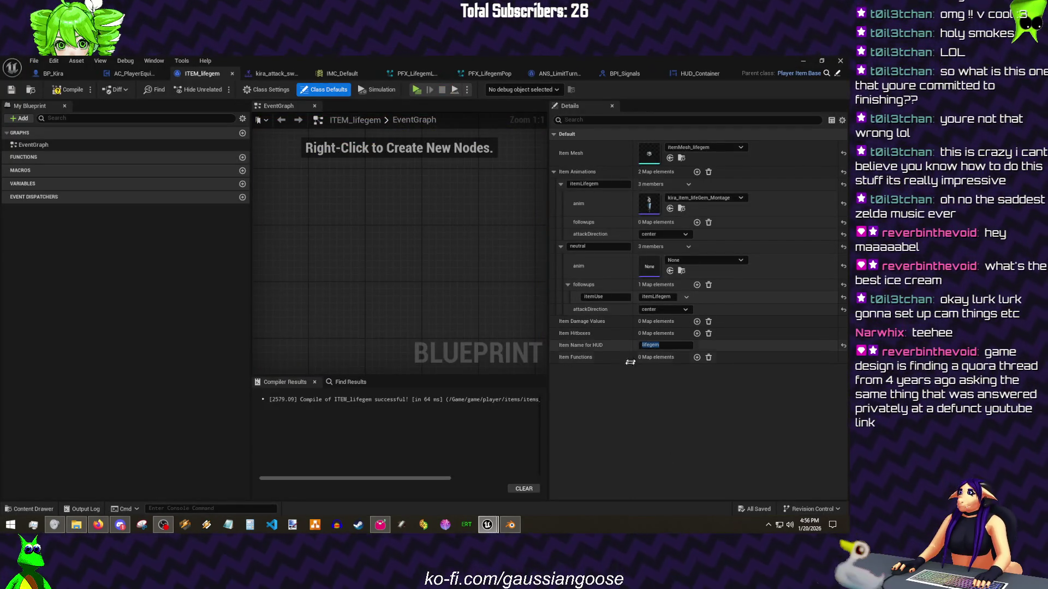
{"action": "left_click", "coordinate": [802, 61]}
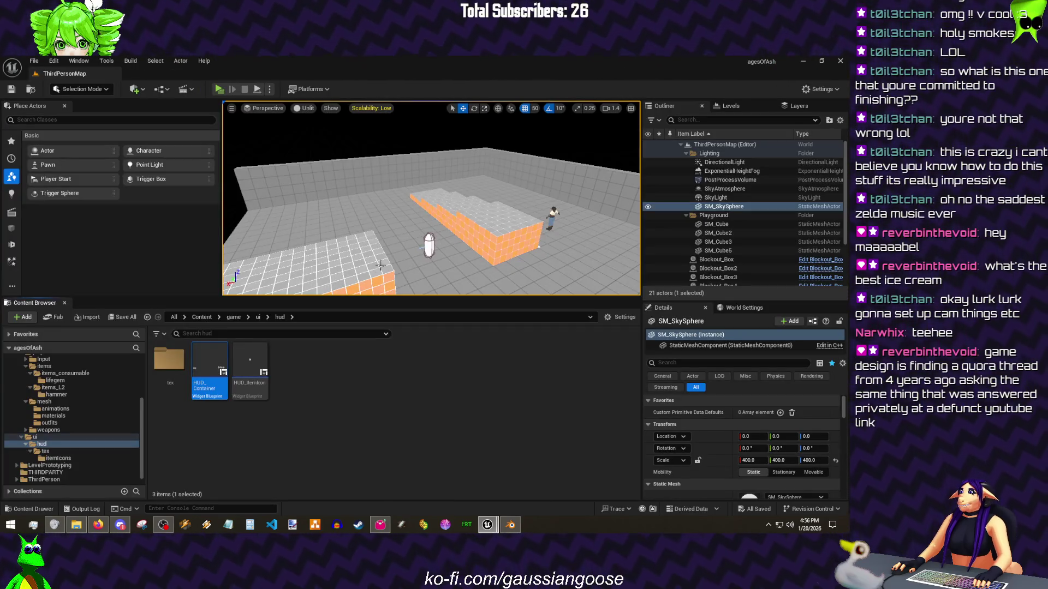
Step: Open the TAB_ItemIcons data table from the hud/tex/itemIcons folder
{"action": "double_click", "coordinate": [169, 364]}
{"action": "double_click", "coordinate": [168, 367]}
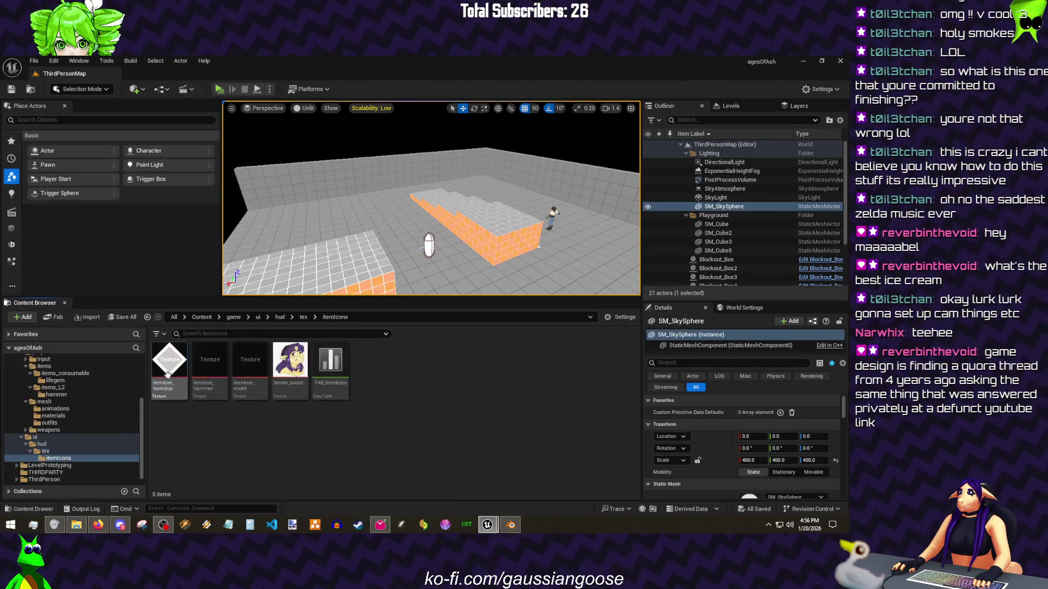
{"action": "double_click", "coordinate": [330, 362]}
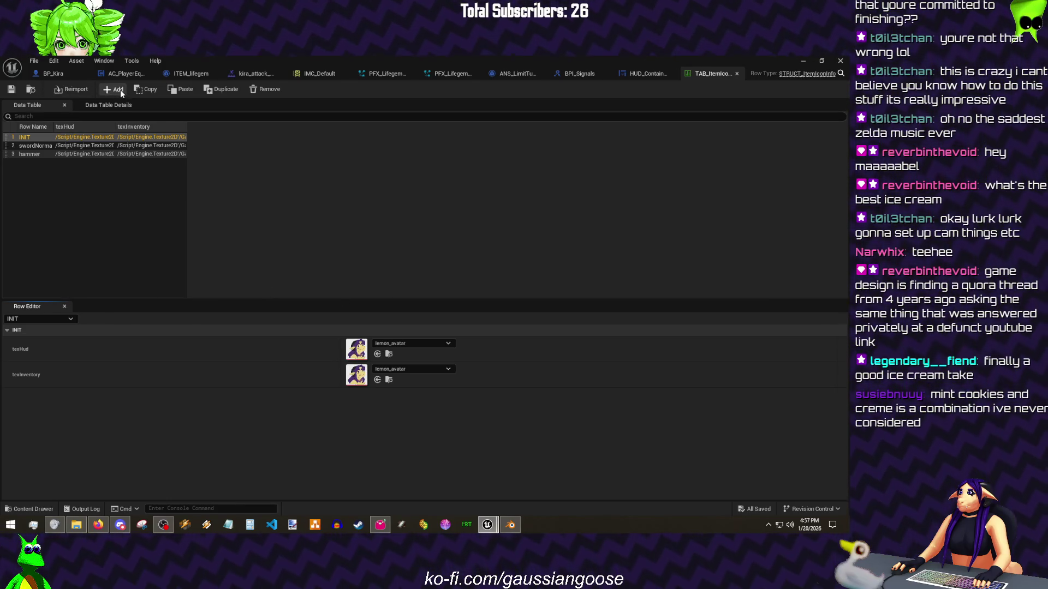
Step: Add a fourth row named lifegem and save the data table
{"action": "left_click", "coordinate": [120, 90]}
{"action": "double_click", "coordinate": [31, 163]}
{"action": "type", "text": "em"}
{"action": "key", "text": "Return"}
{"action": "key", "text": "ctrl+s"}
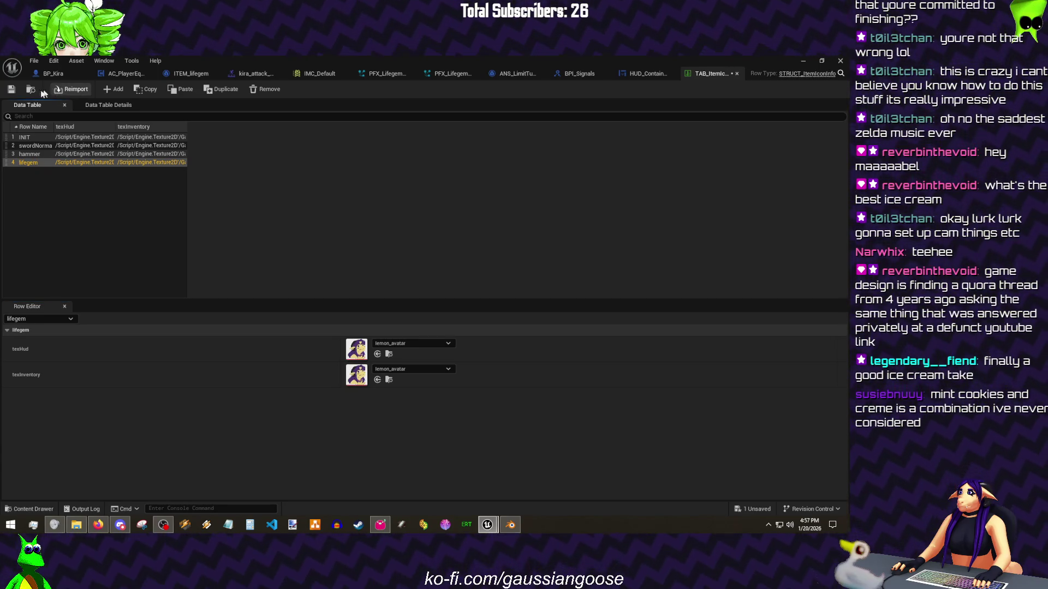
{"action": "key", "text": "alt+Tab"}
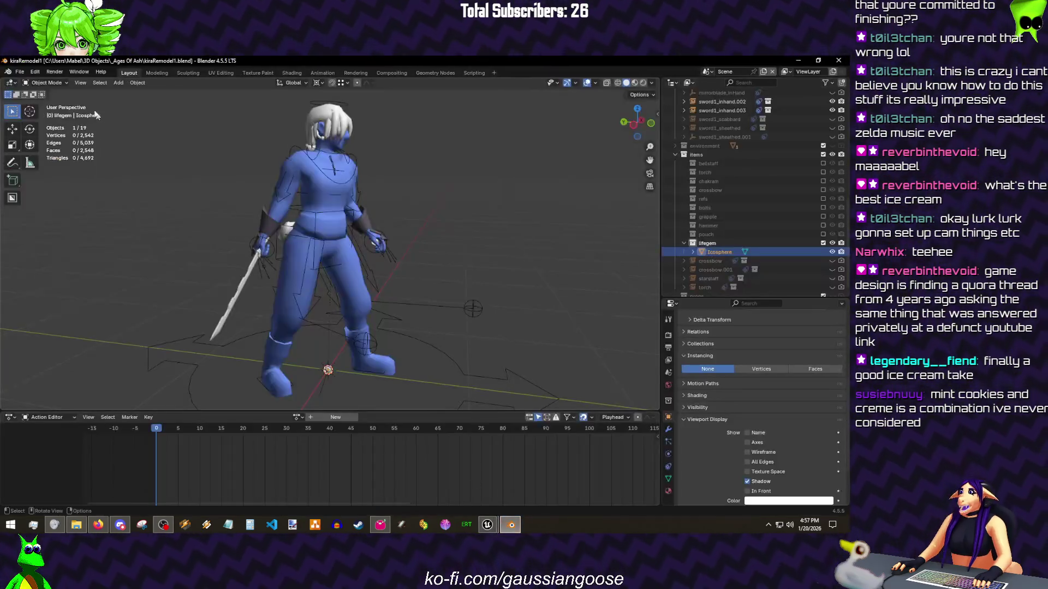
Step: Open item icons.blend from the recent files list
{"action": "left_click", "coordinate": [23, 71]}
{"action": "mouse_move", "coordinate": [54, 99]}
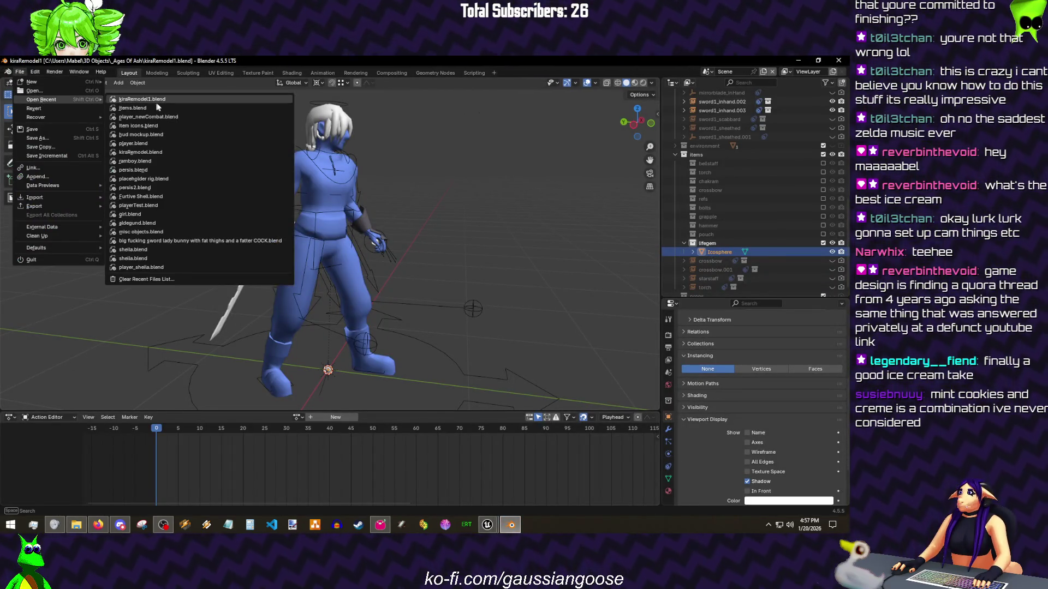
{"action": "left_click", "coordinate": [156, 125]}
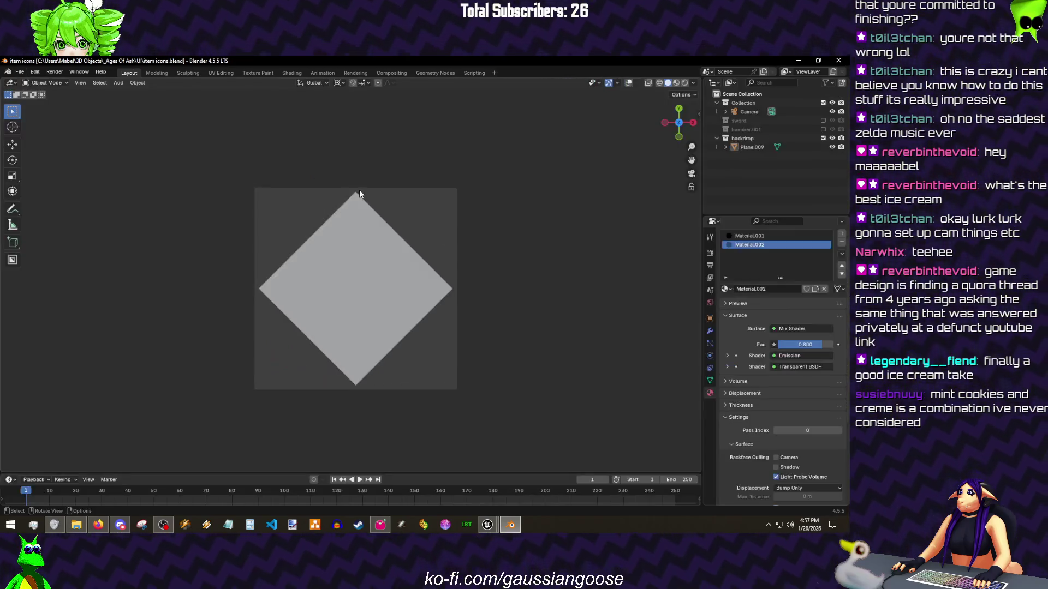
Step: Hide the backdrop collection, add a new lifegem collection, and rename hammer.001 to Hammer
{"action": "left_click", "coordinate": [823, 138]}
{"action": "right_click", "coordinate": [763, 136]}
{"action": "left_click", "coordinate": [755, 155]}
{"action": "double_click", "coordinate": [743, 148]}
{"action": "type", "text": "lifegem"}
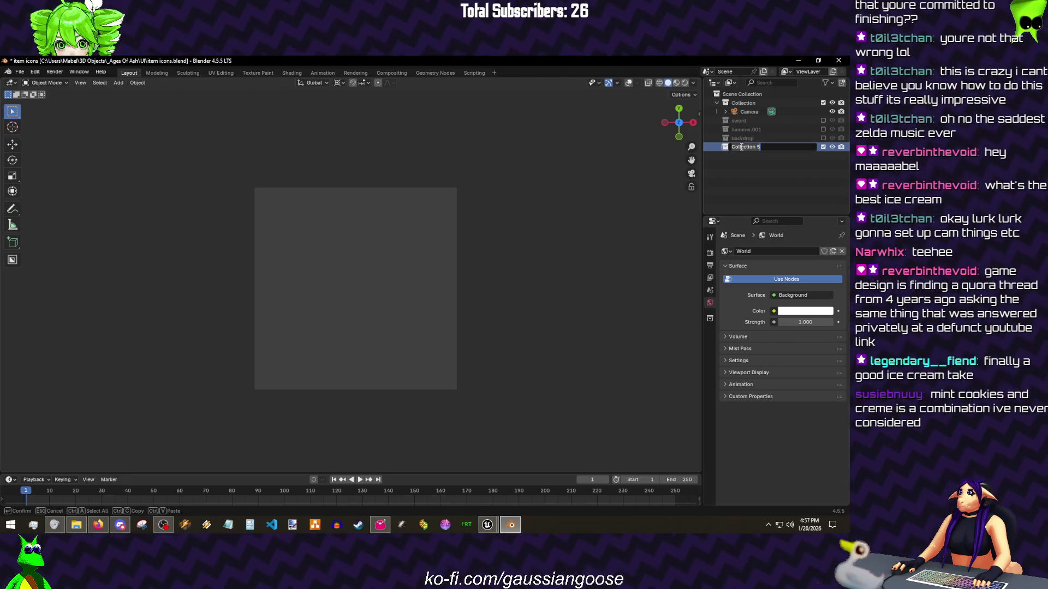
{"action": "double_click", "coordinate": [738, 129]}
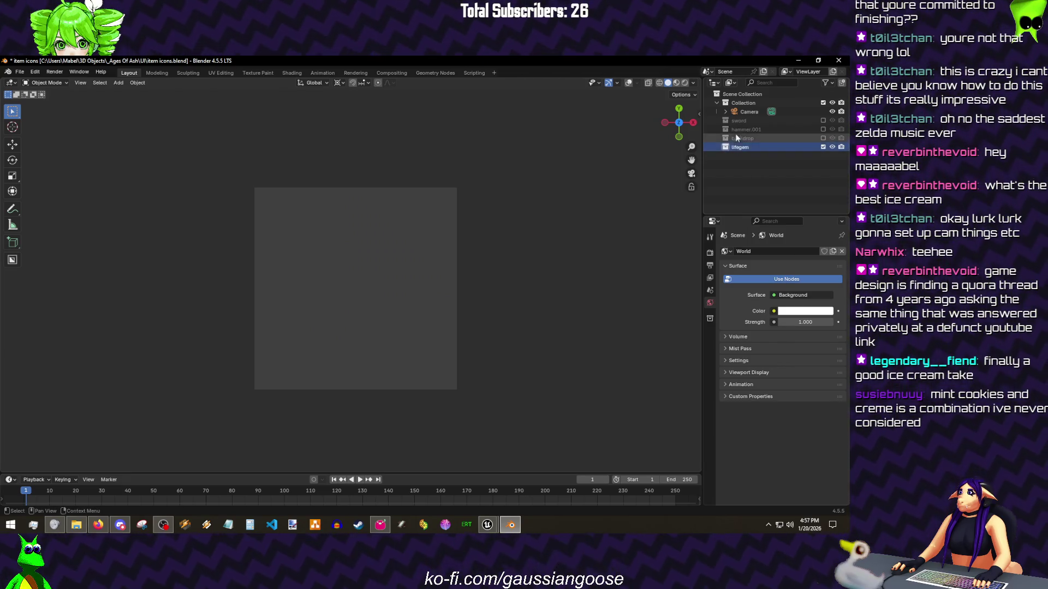
{"action": "type", "text": "Hammer"}
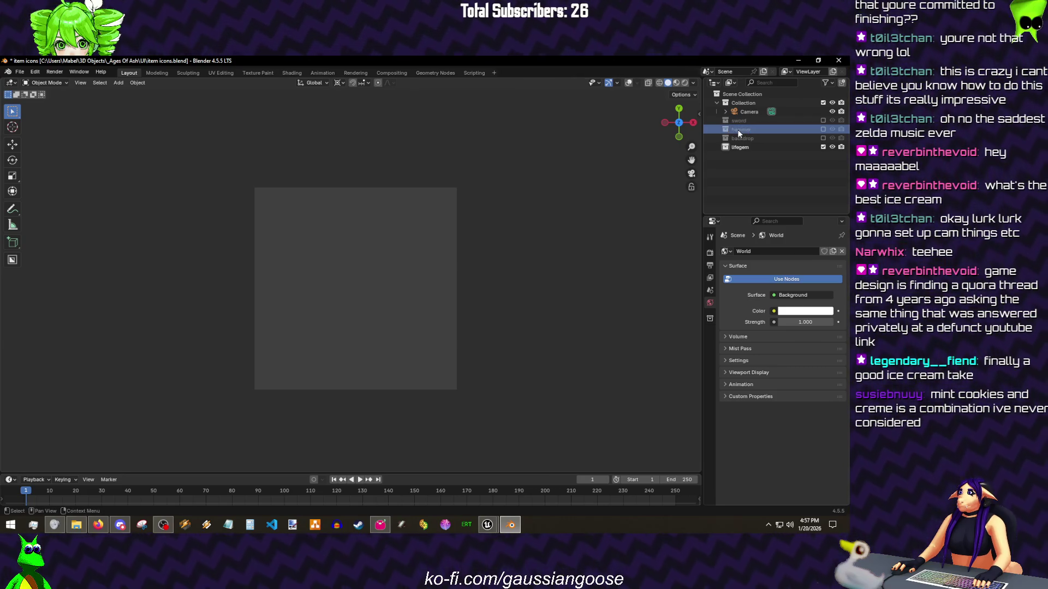
{"action": "left_click", "coordinate": [740, 148]}
Step: Add an icosphere to the lifegem collection with fewer subdivisions
{"action": "key", "text": "shift+alt+z"}
{"action": "key", "text": "shift+a"}
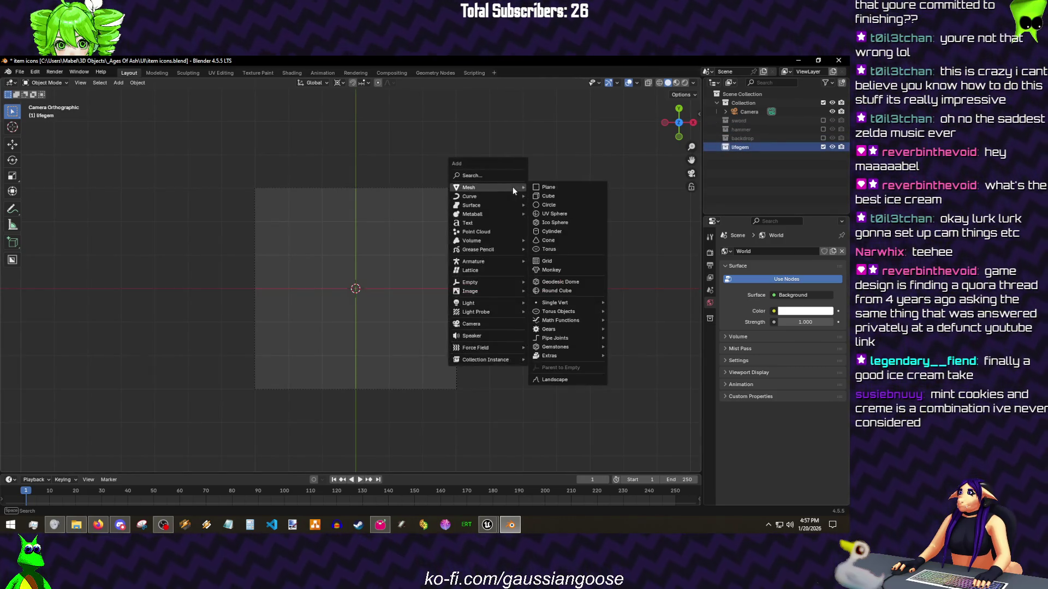
{"action": "left_click", "coordinate": [556, 226]}
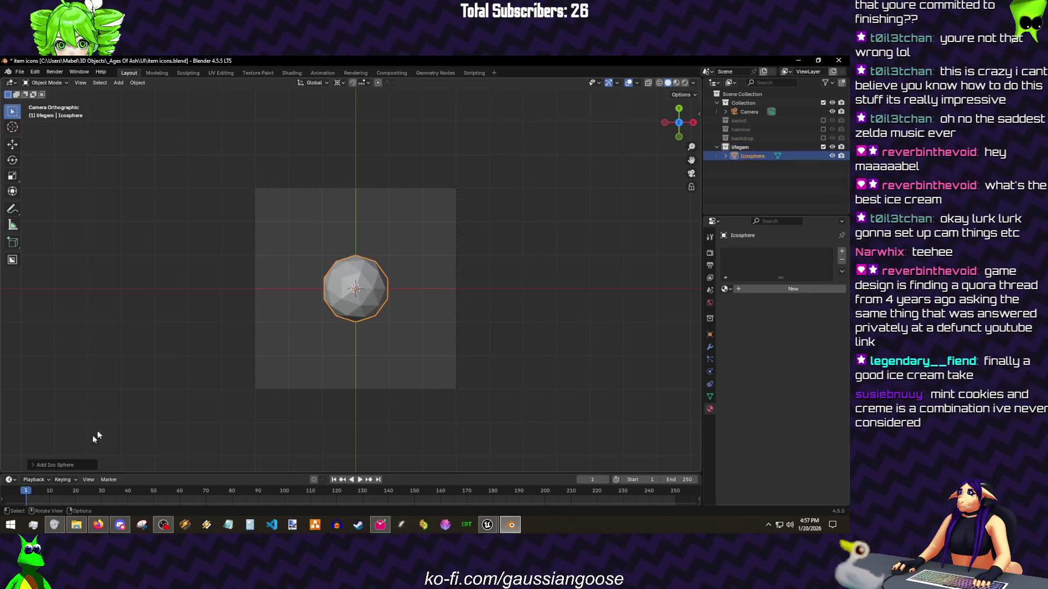
{"action": "left_click", "coordinate": [33, 465]}
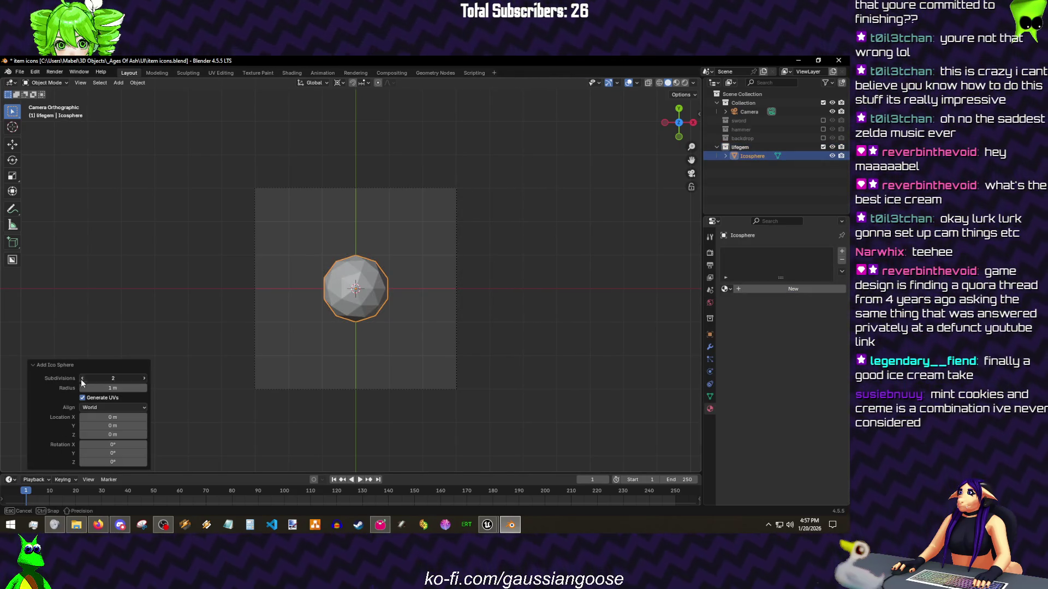
{"action": "left_click", "coordinate": [82, 377]}
Step: Scale the icosphere mesh up to 2.376 and rotate it 90° around X
{"action": "key", "text": "Tab"}
{"action": "key", "text": "s"}
{"action": "left_click", "coordinate": [128, 296]}
{"action": "type", "text": "r"}
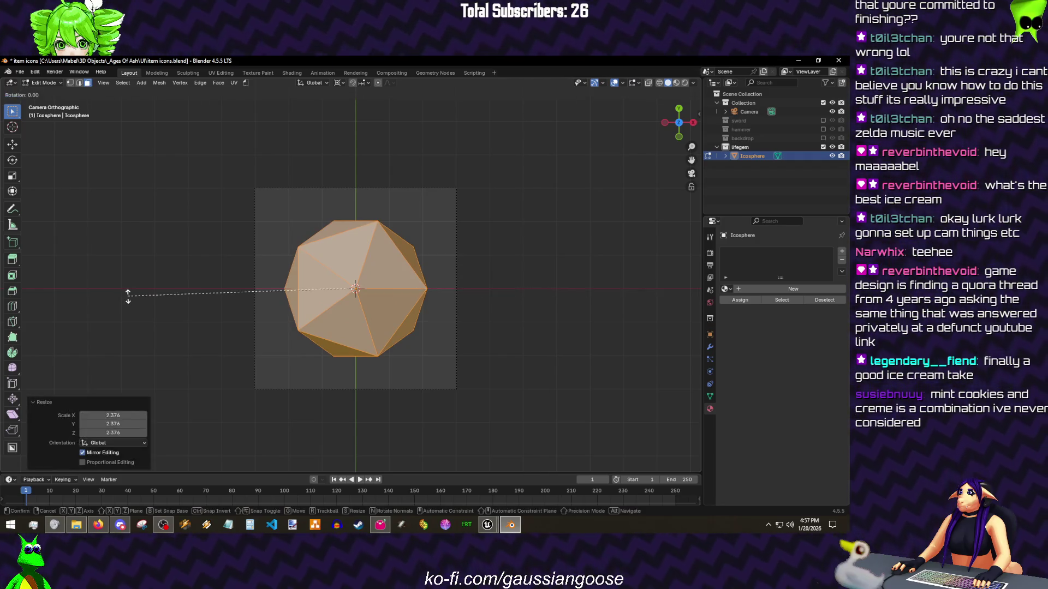
{"action": "type", "text": "x90"}
{"action": "key", "text": "Return"}
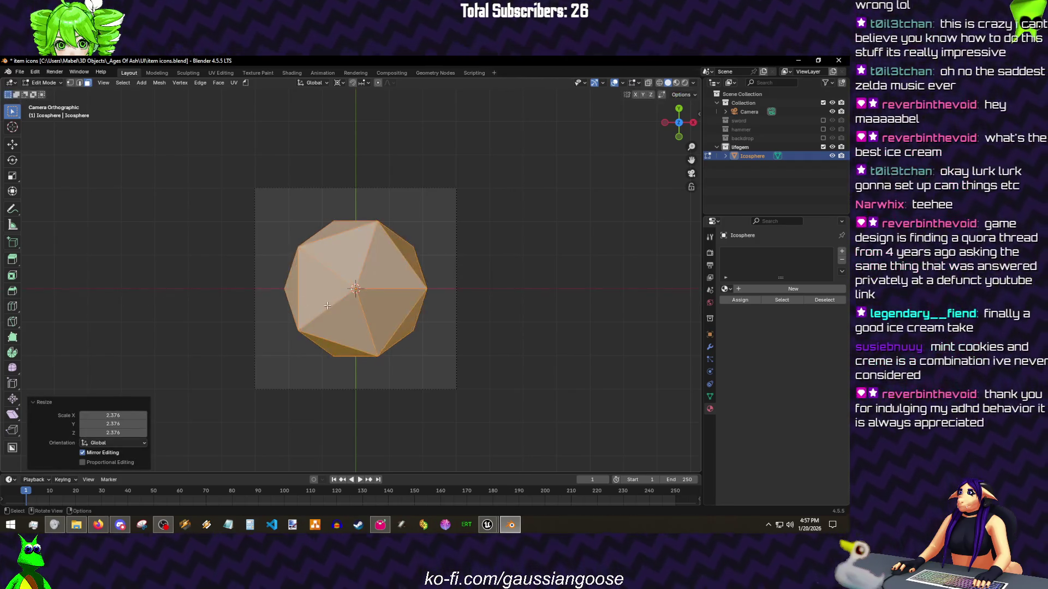
{"action": "left_click", "coordinate": [426, 291]}
{"action": "key", "text": "Tab"}
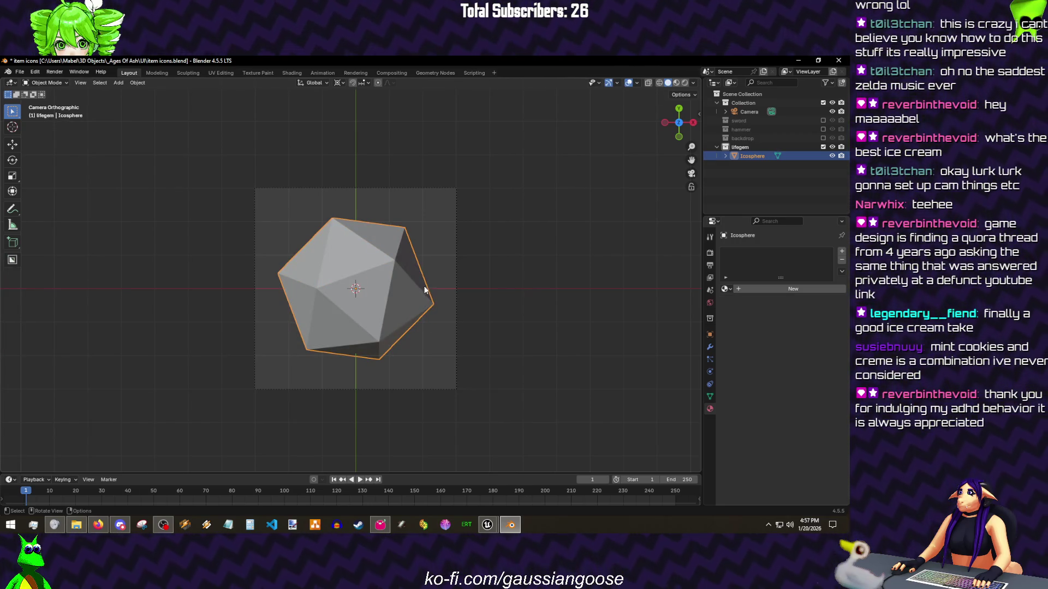
Step: Inset every face by 0.1194 m, then delete the rim faces leaving separate triangles
{"action": "key", "text": "Tab"}
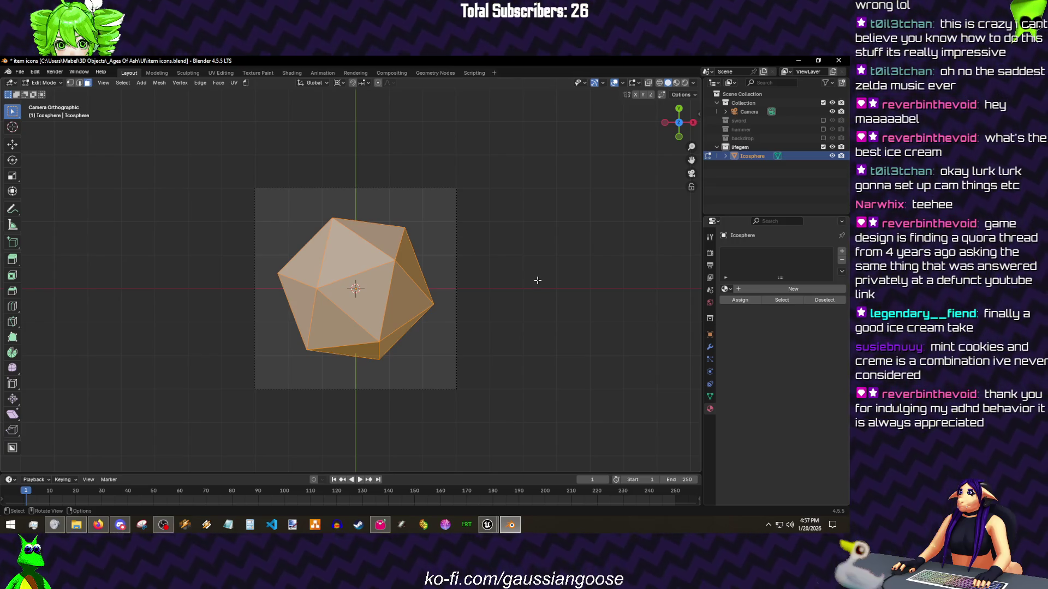
{"action": "left_click", "coordinate": [533, 281]}
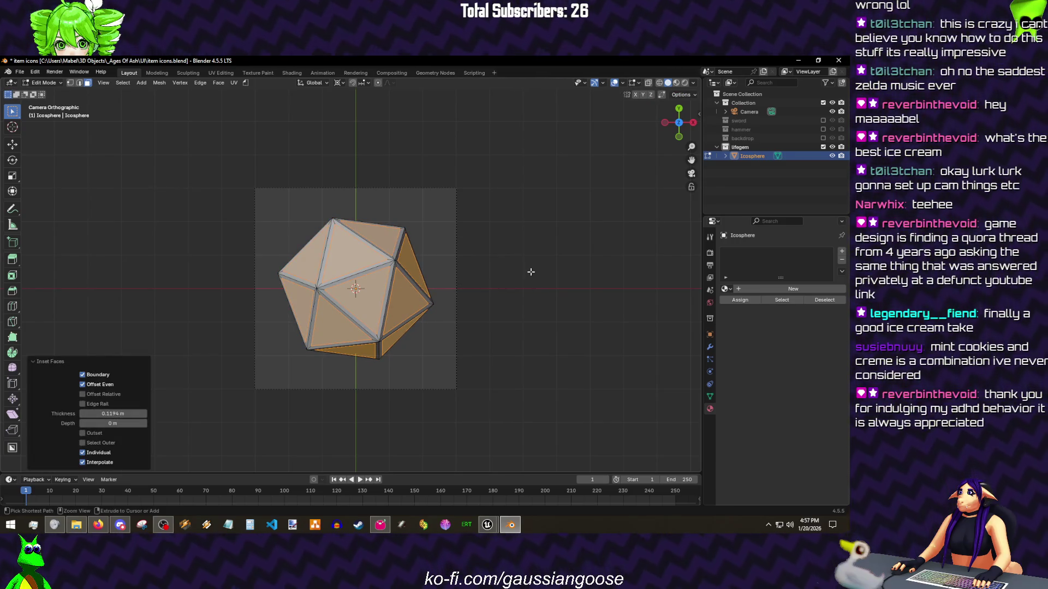
{"action": "key", "text": "ctrl+i"}
{"action": "key", "text": "x"}
{"action": "left_click", "coordinate": [526, 254]}
{"action": "key", "text": "Tab"}
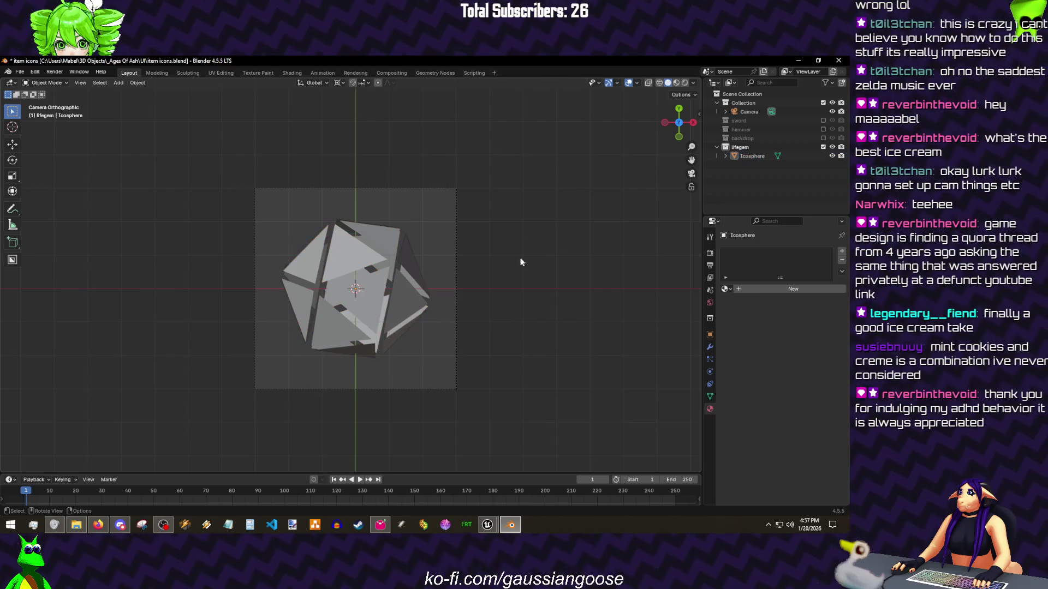
Step: Switch to rendered shading and give the icosphere the black emission Material
{"action": "key", "text": "z"}
{"action": "left_click", "coordinate": [410, 304]}
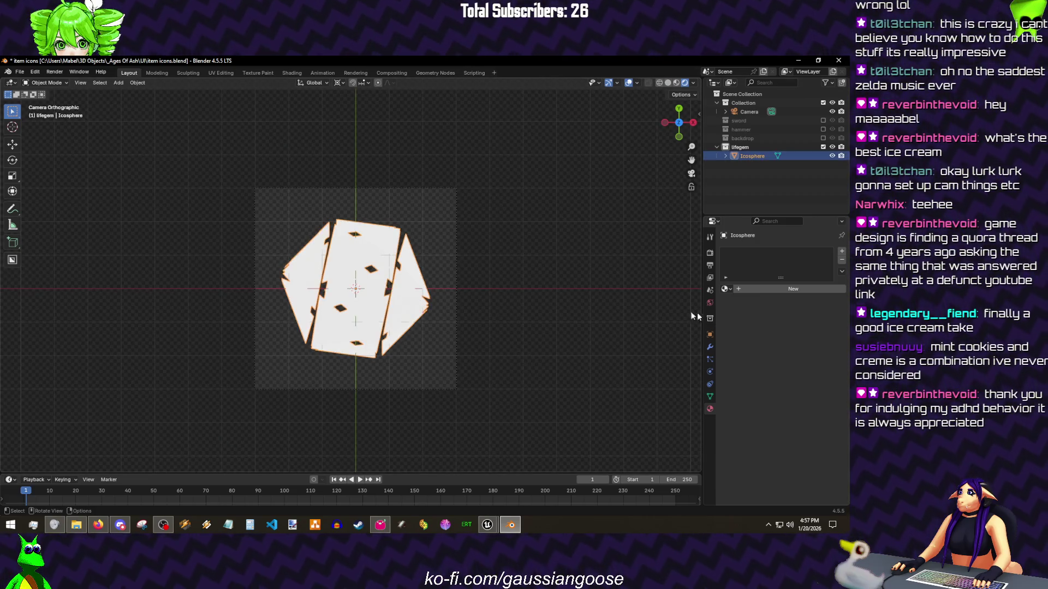
{"action": "left_click", "coordinate": [724, 290]}
{"action": "left_click", "coordinate": [743, 302]}
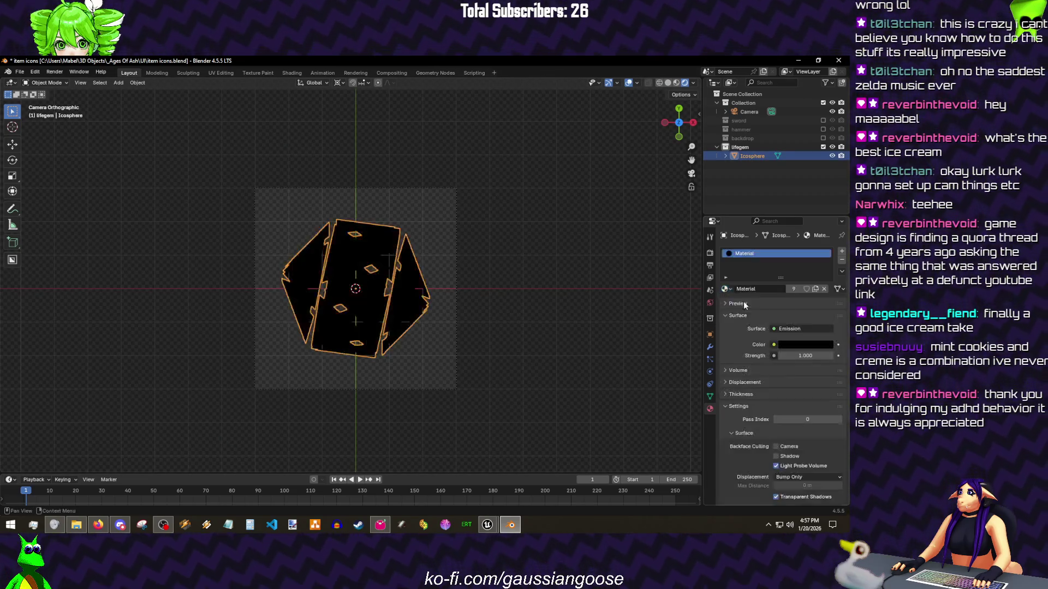
{"action": "scroll", "coordinate": [422, 250], "scroll_direction": "up", "scroll_amount": 5}
{"action": "scroll", "coordinate": [418, 251], "scroll_direction": "down", "scroll_amount": 4}
Step: Scale the whole icosphere mesh up to about 1.146 and toggle the viewport overlays
{"action": "key", "text": "shift+alt+z"}
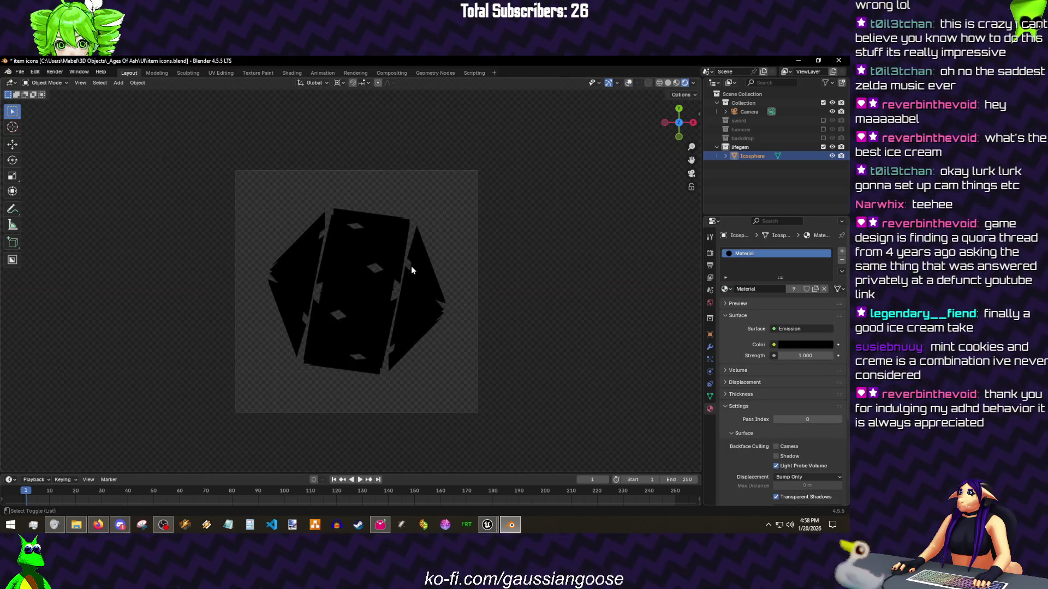
{"action": "key", "text": "Tab"}
{"action": "key", "text": "a"}
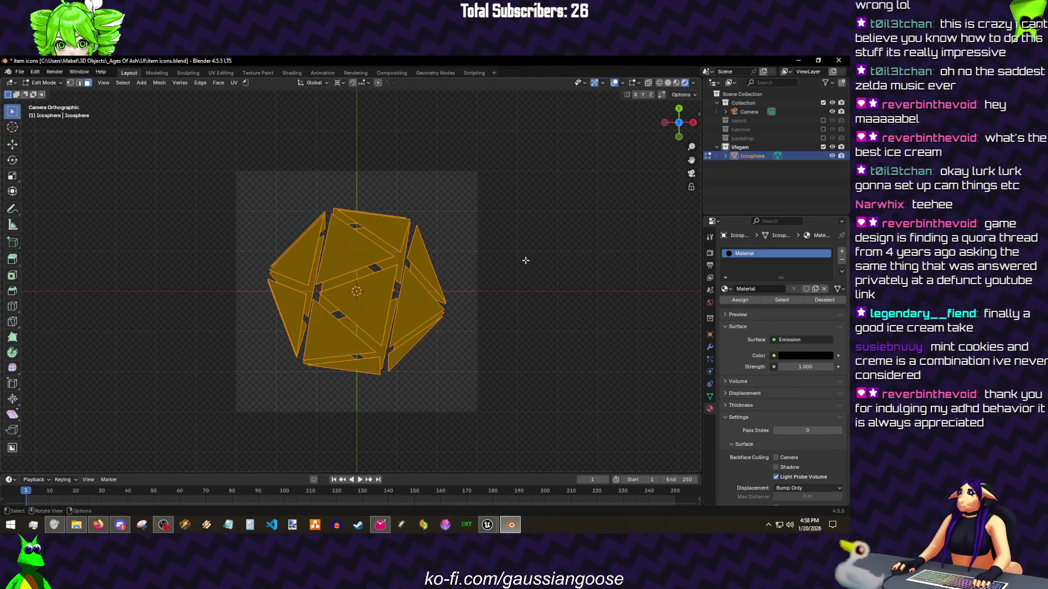
{"action": "left_click", "coordinate": [592, 304]}
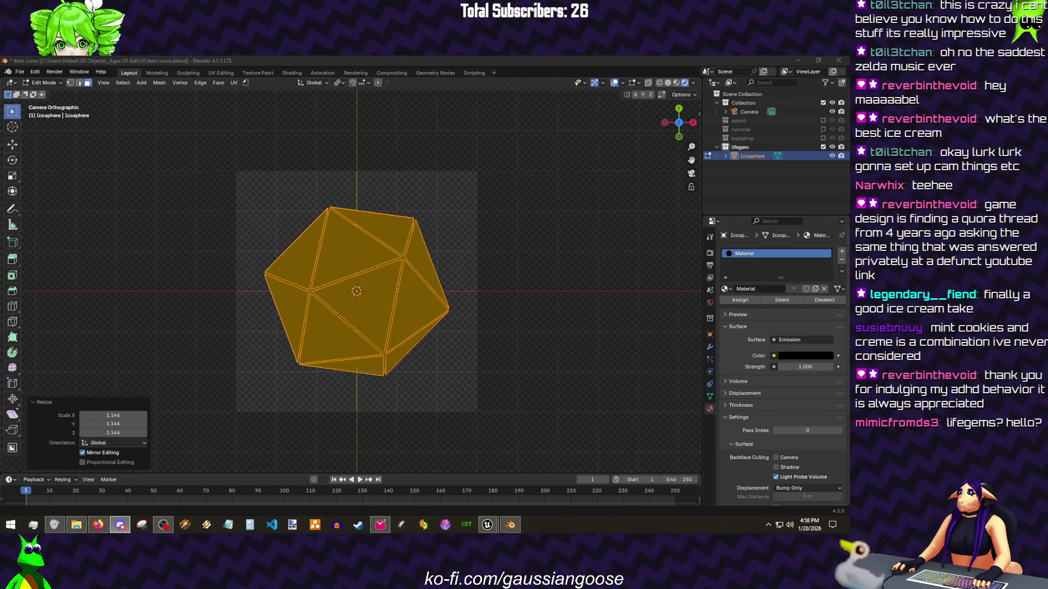
{"action": "key", "text": "Tab"}
{"action": "key", "text": "z"}
{"action": "left_click", "coordinate": [366, 207]}
{"action": "key", "text": "shift+alt+z"}
Step: Replace the icosphere with a new scaled-up one using the black emission material
{"action": "key", "text": "x"}
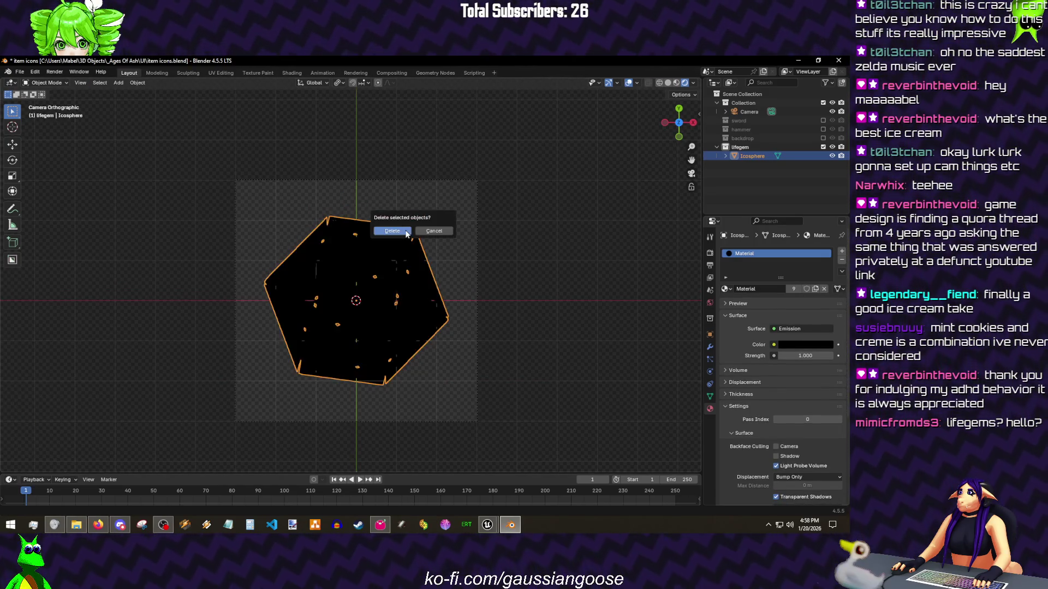
{"action": "left_click", "coordinate": [405, 230]}
{"action": "key", "text": "shift+a"}
{"action": "mouse_move", "coordinate": [404, 230]}
{"action": "left_click", "coordinate": [459, 267]}
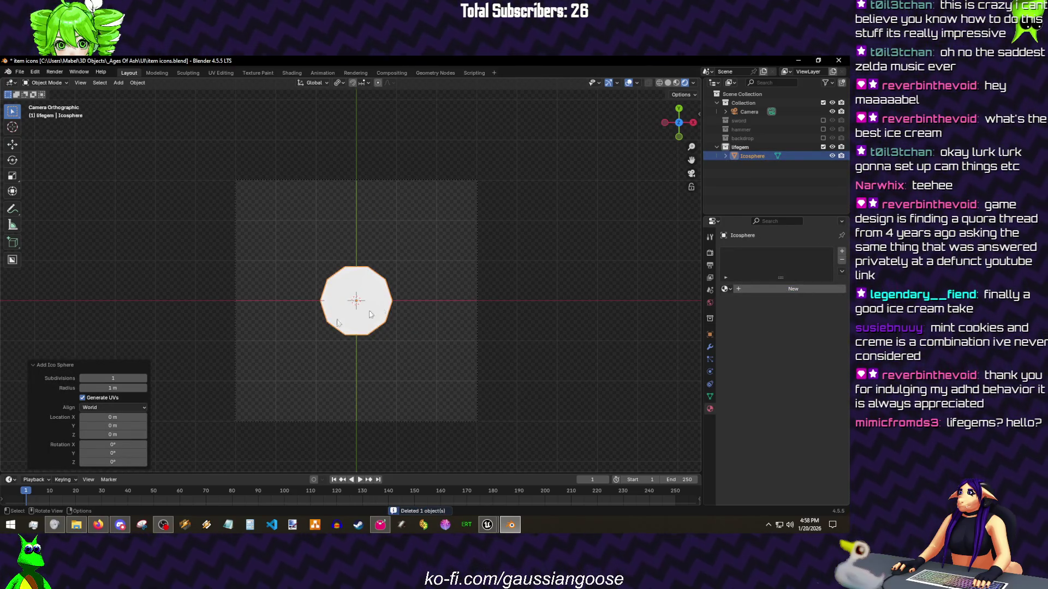
{"action": "key", "text": "s"}
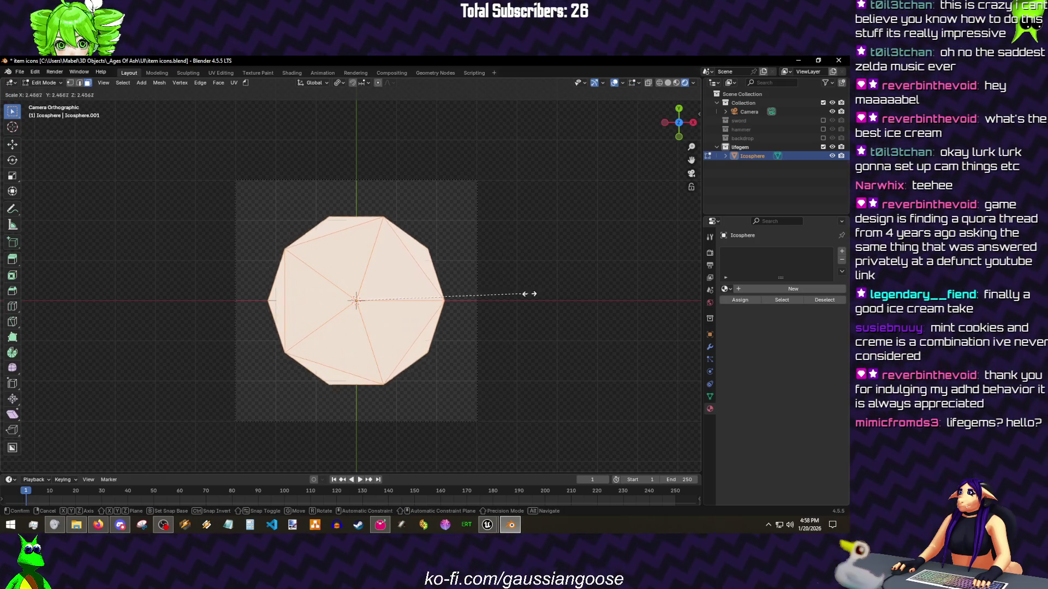
{"action": "left_click", "coordinate": [726, 288]}
{"action": "left_click", "coordinate": [797, 249]}
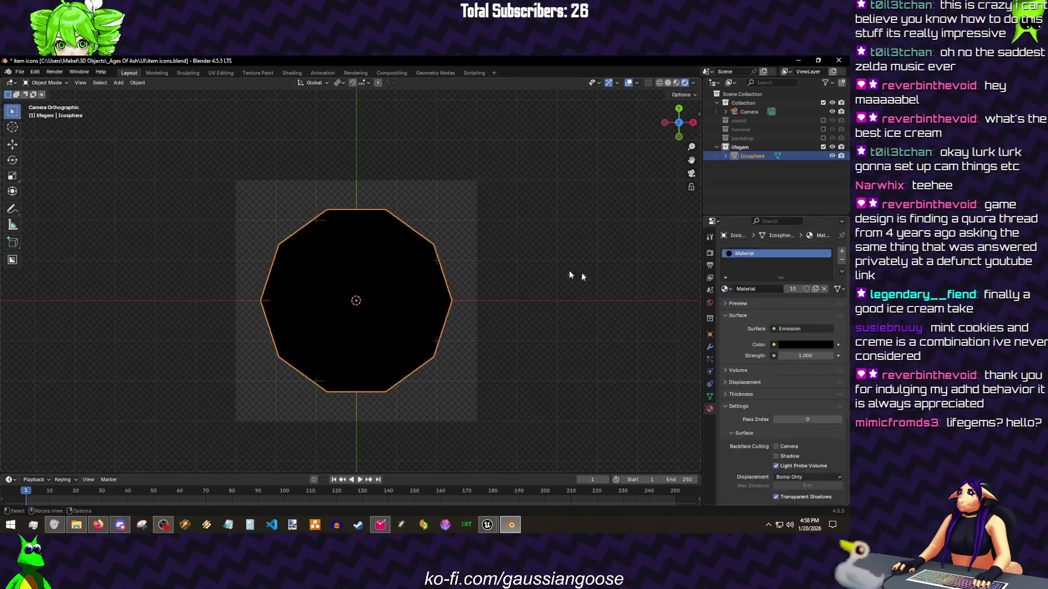
Step: Render the camera view, save it as itemIcon_lifegem, and save item icons.blend
{"action": "key", "text": "F12"}
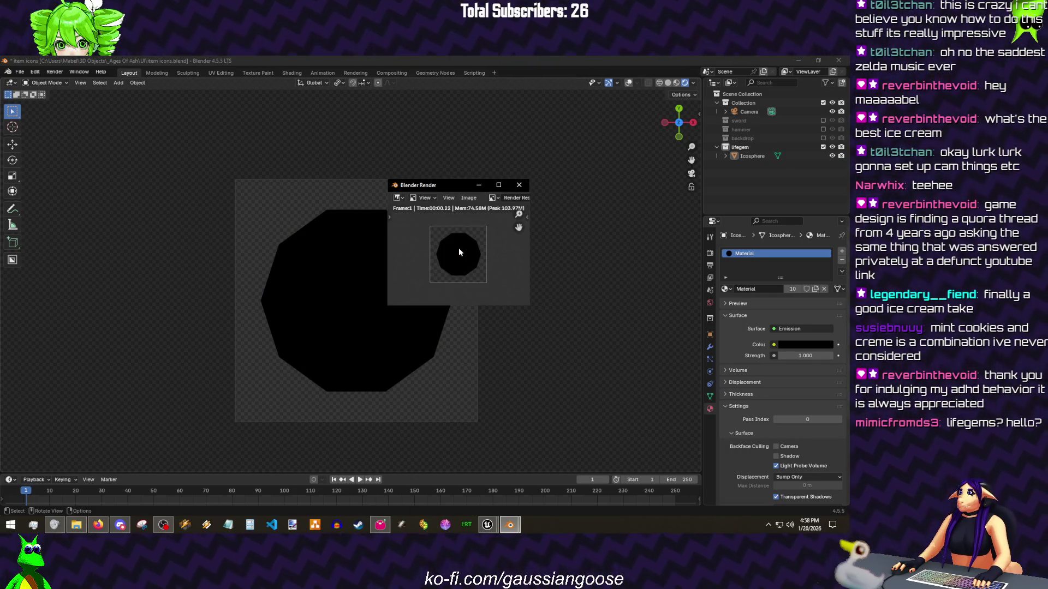
{"action": "key", "text": "shift+alt+s"}
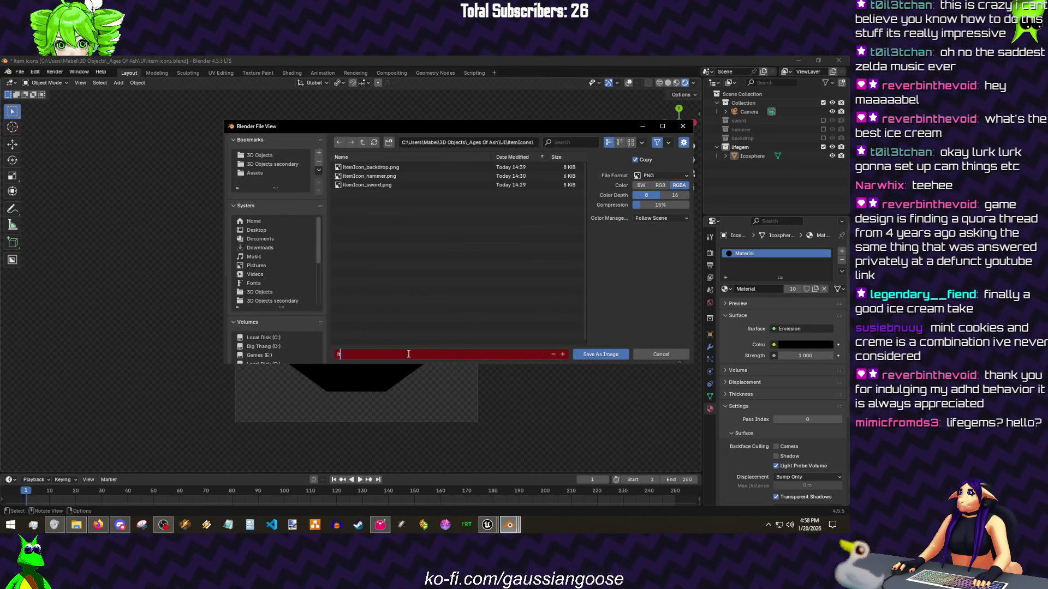
{"action": "type", "text": "itemIcon_lifegem.png"}
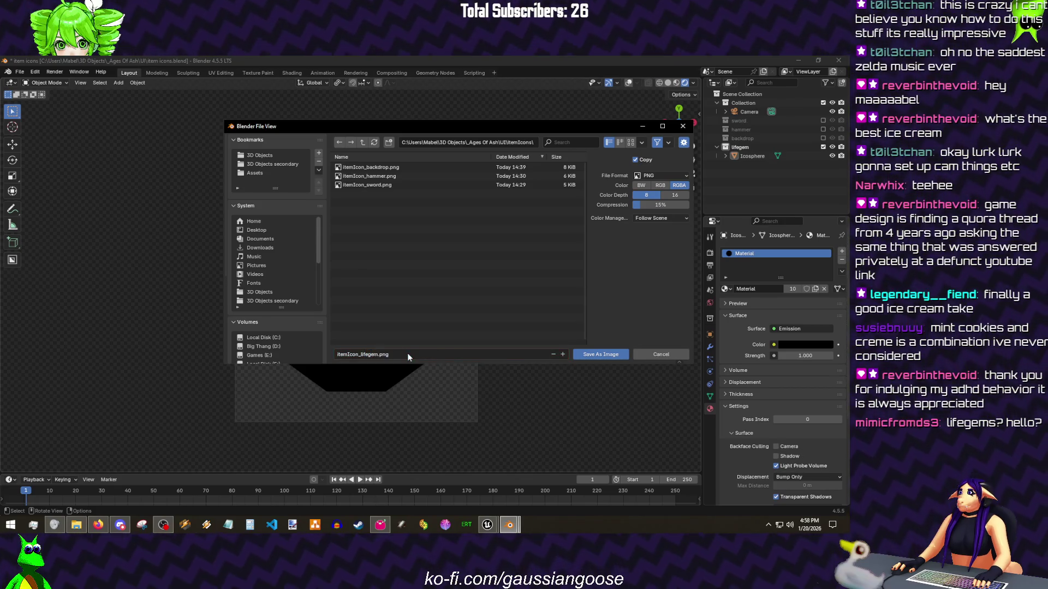
{"action": "key", "text": "Return"}
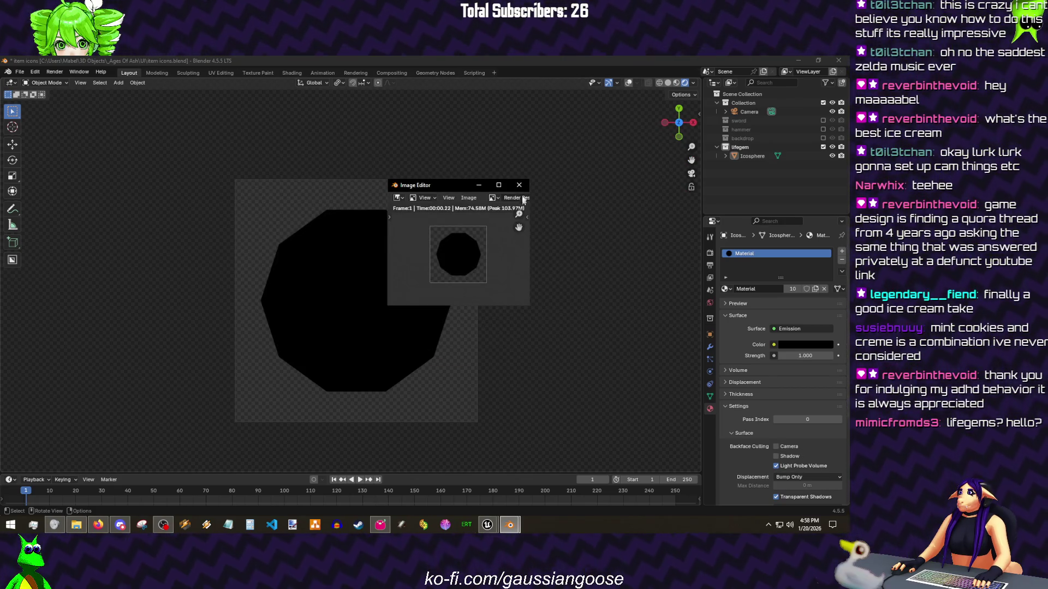
{"action": "left_click", "coordinate": [519, 186]}
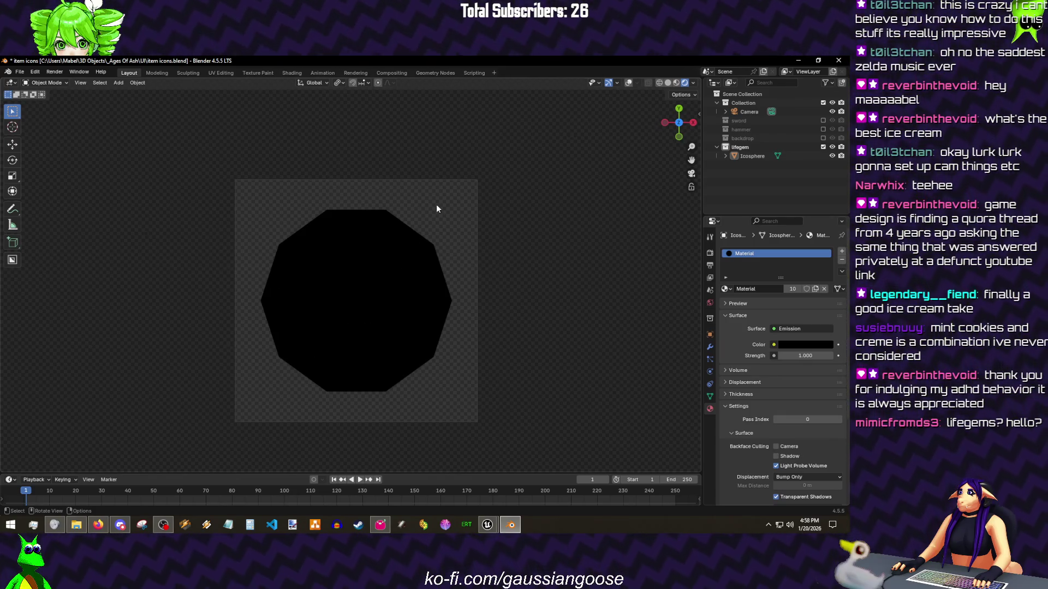
{"action": "key", "text": "ctrl+s"}
{"action": "key", "text": "z"}
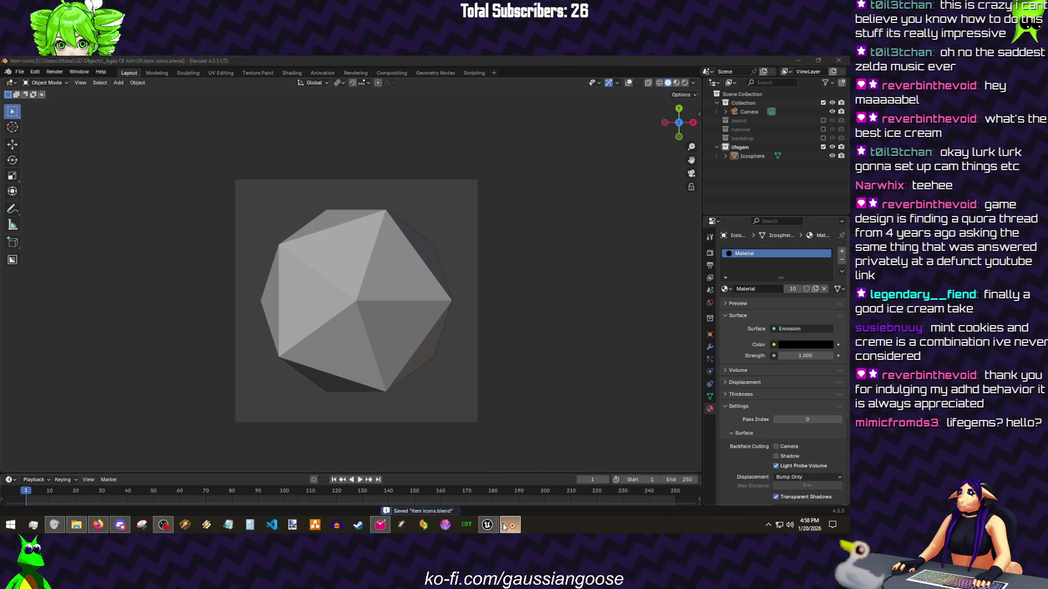
{"action": "key", "text": "alt+Tab"}
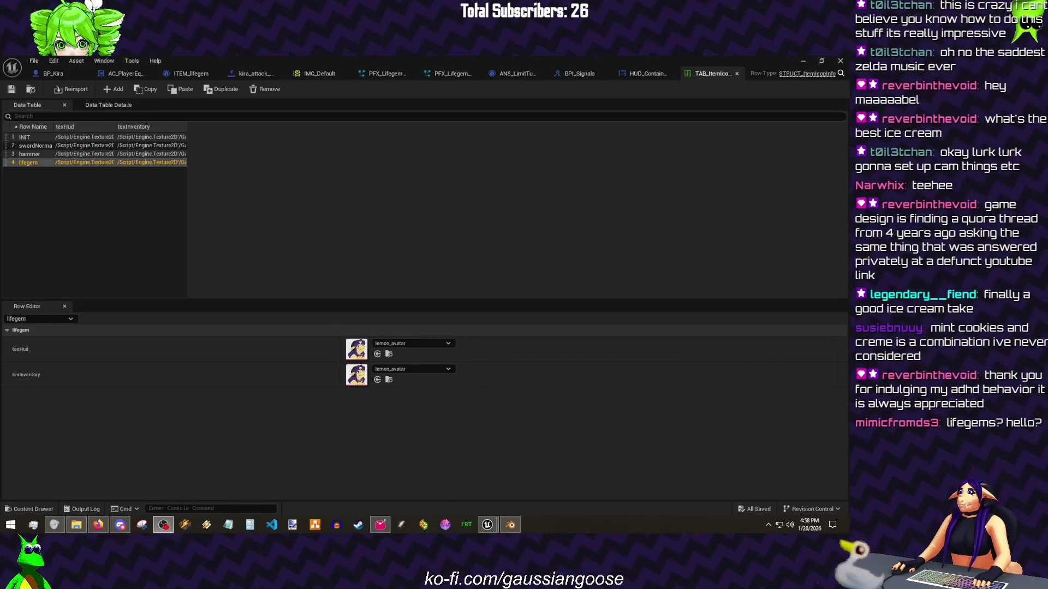
Step: Import itemIcon_lifegem.png from _Ages Of Ash/UI/itemIcons into the itemicons folder and save it
{"action": "left_click", "coordinate": [316, 205]}
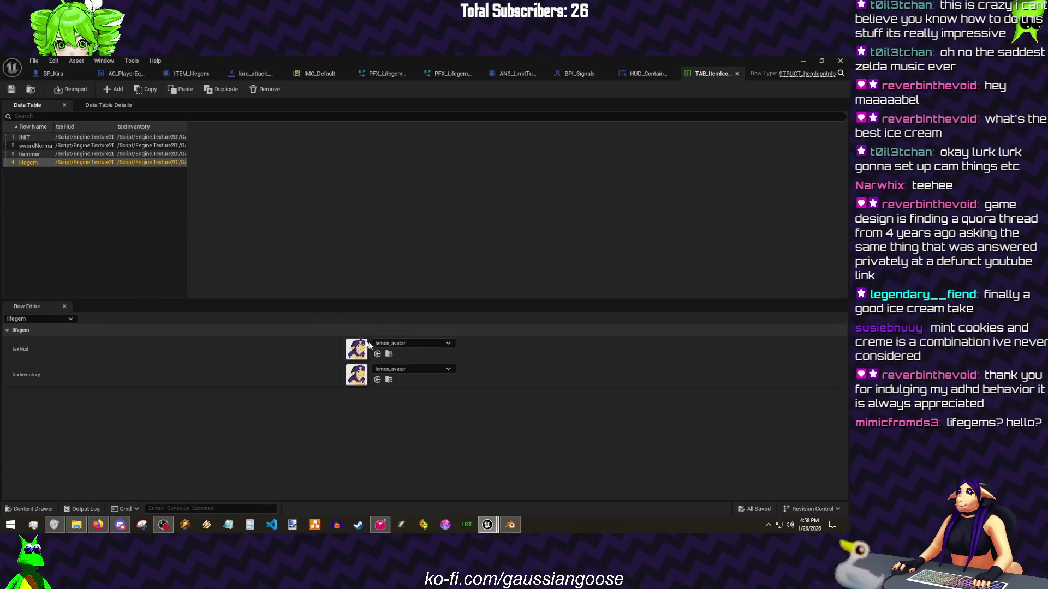
{"action": "left_click", "coordinate": [802, 62]}
{"action": "right_click", "coordinate": [236, 429]}
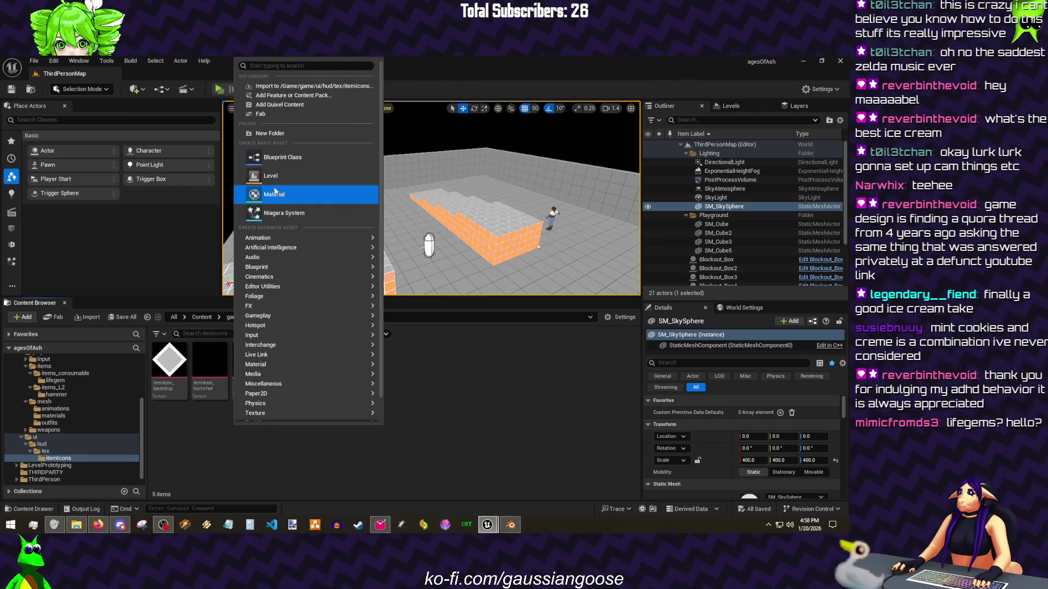
{"action": "left_click", "coordinate": [257, 93]}
{"action": "left_click", "coordinate": [157, 77]}
{"action": "double_click", "coordinate": [205, 127]}
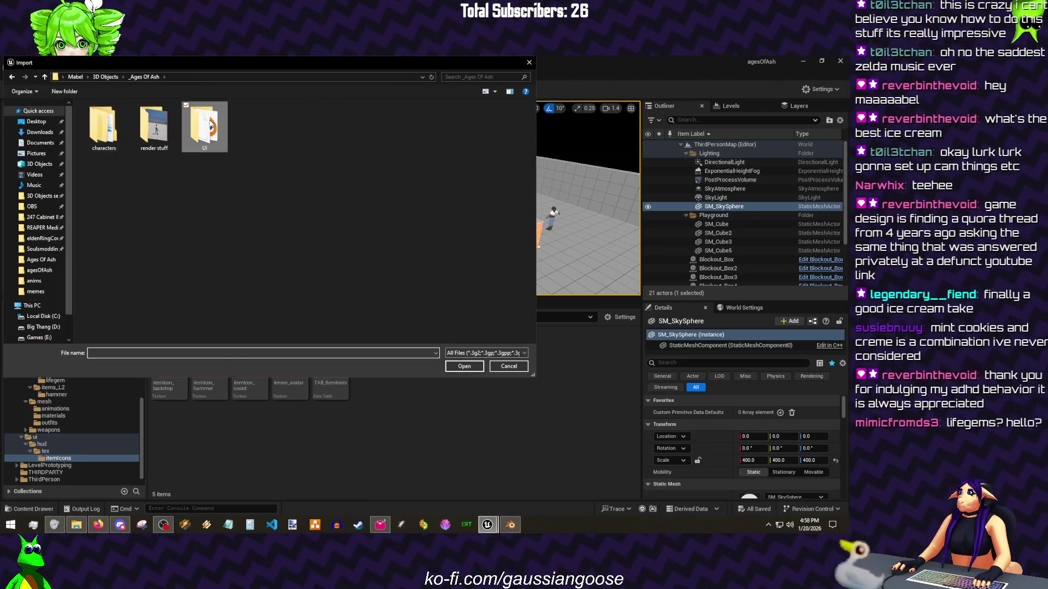
{"action": "double_click", "coordinate": [143, 121]}
{"action": "left_click", "coordinate": [219, 128]}
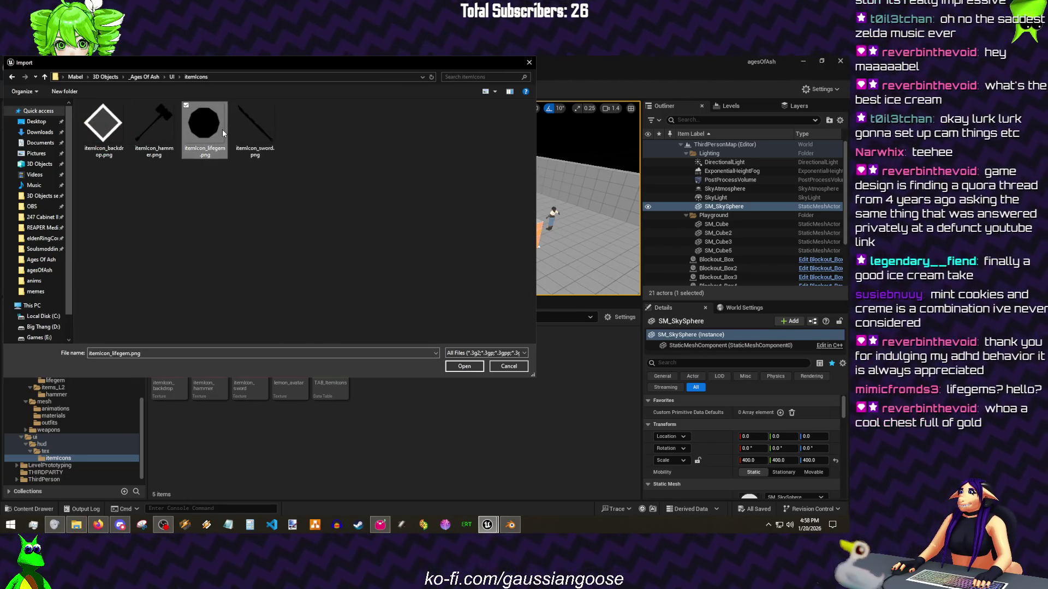
{"action": "left_click", "coordinate": [464, 367]}
{"action": "key", "text": "ctrl+s"}
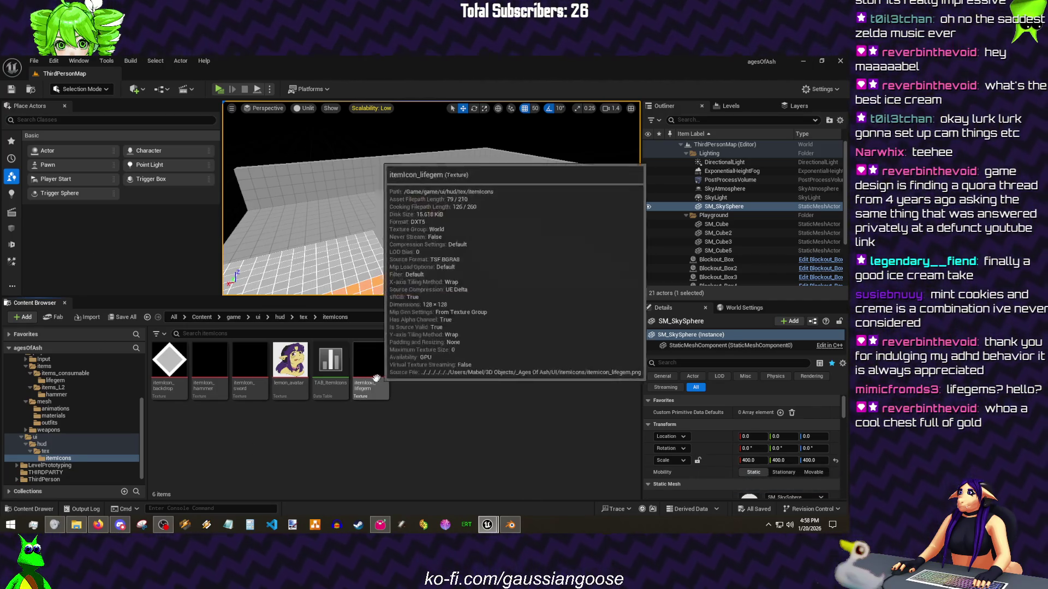
{"action": "double_click", "coordinate": [330, 360]}
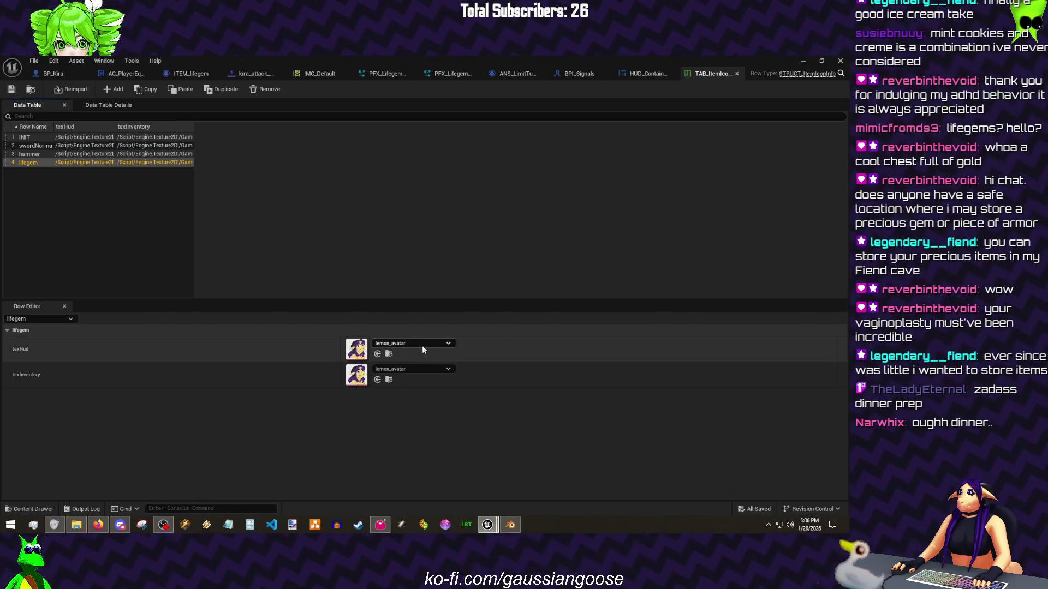
Step: Set lifegem's texHud and texInventory to itemIcon_lifegem and save the data table
{"action": "left_click", "coordinate": [421, 344]}
{"action": "left_click", "coordinate": [431, 283]}
{"action": "left_click", "coordinate": [428, 368]}
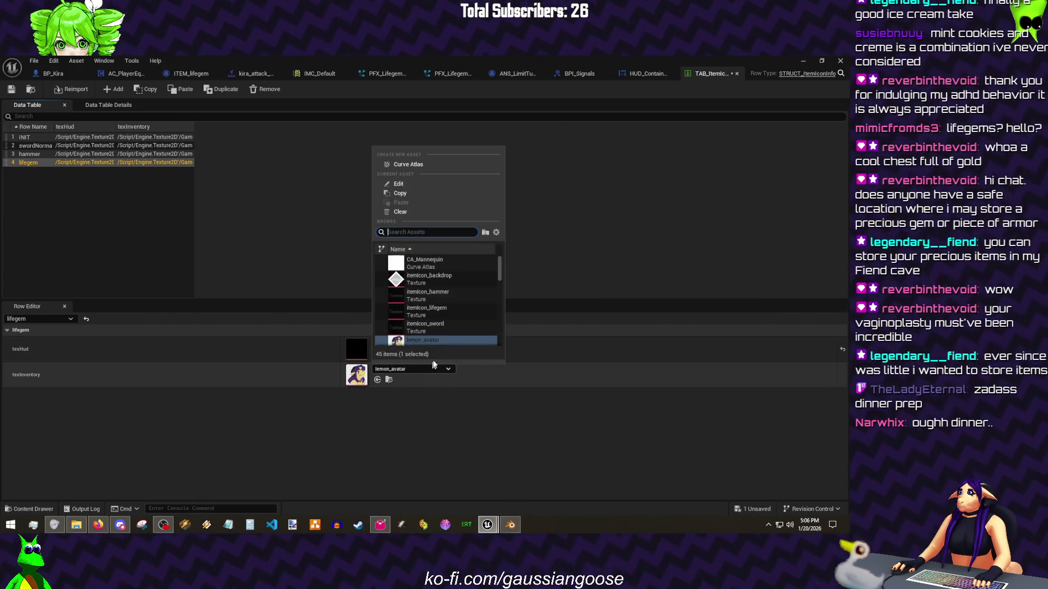
{"action": "left_click", "coordinate": [442, 296]}
{"action": "left_click", "coordinate": [427, 370]}
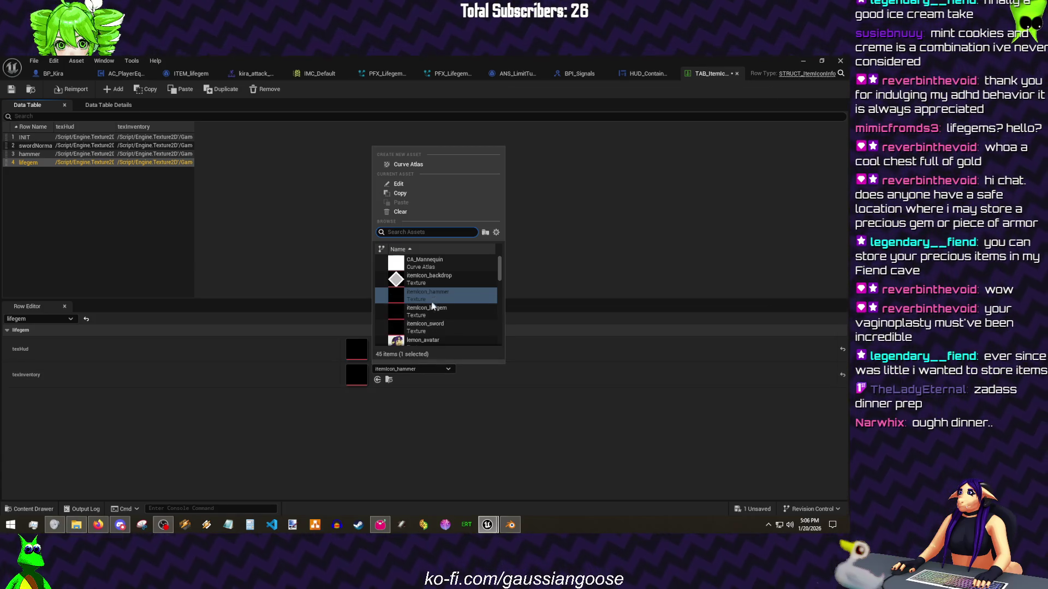
{"action": "left_click", "coordinate": [426, 311]}
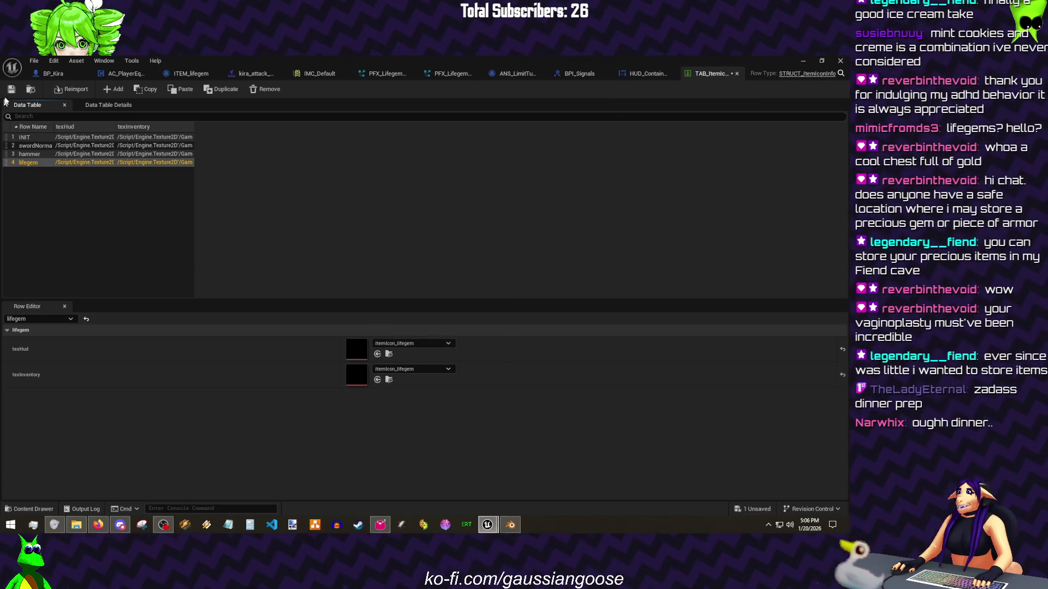
{"action": "left_click", "coordinate": [11, 90]}
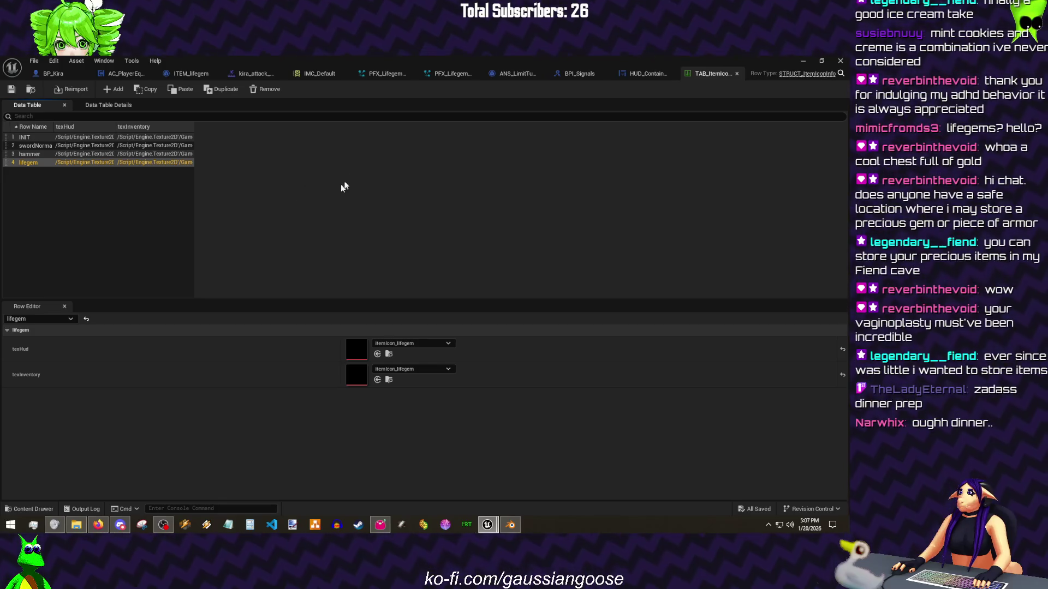
Step: Widen the Row Name column, check the lifegem row, then test the new icon in-game
{"action": "left_click_drag", "start_coordinate": [55, 125], "coordinate": [66, 127]}
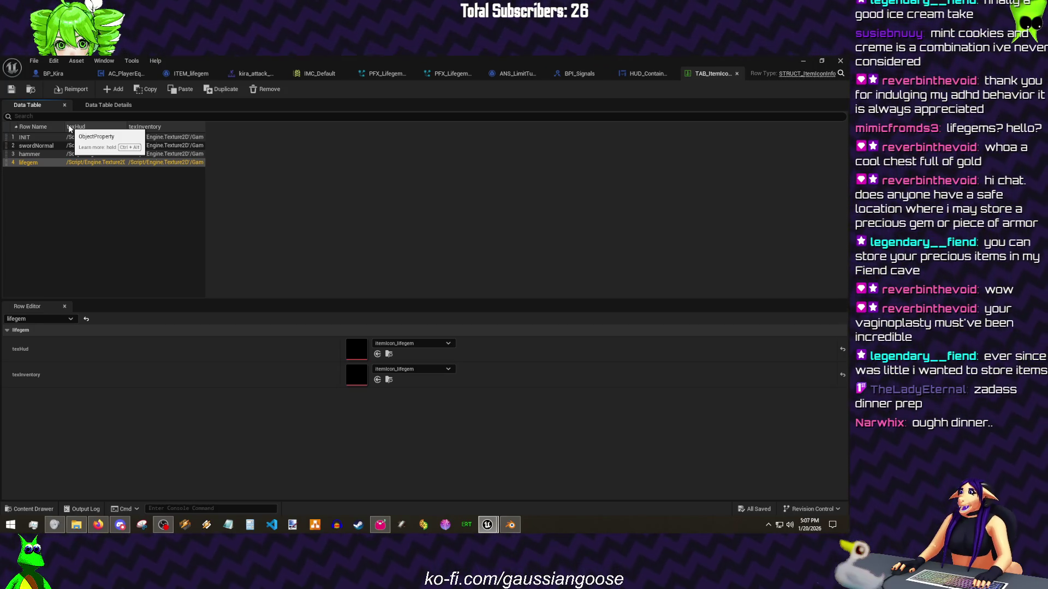
{"action": "left_click", "coordinate": [81, 202]}
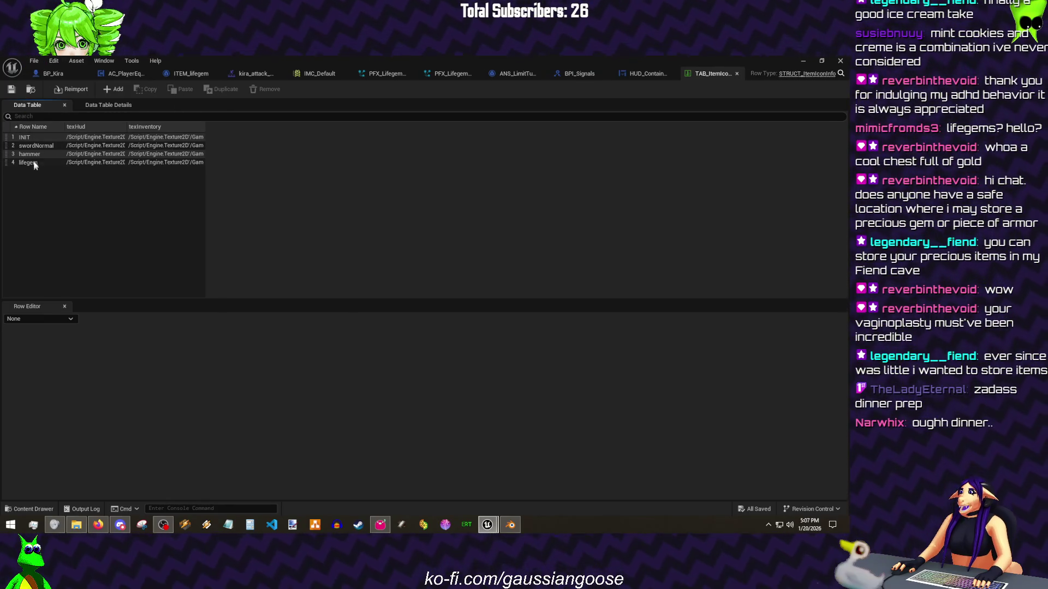
{"action": "left_click", "coordinate": [28, 162]}
{"action": "left_click", "coordinate": [800, 61]}
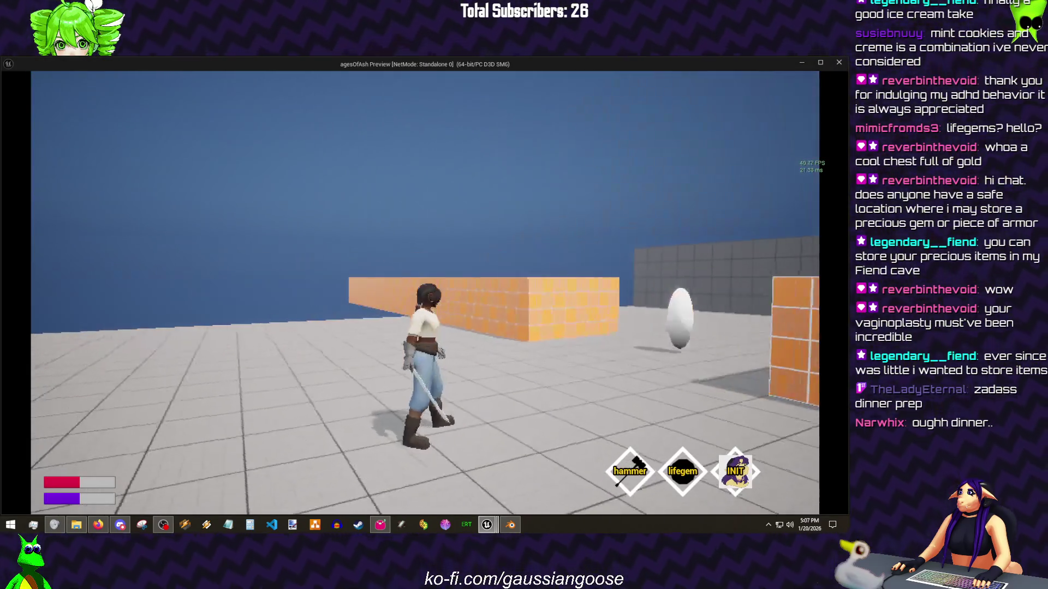
{"action": "key", "text": "Escape"}
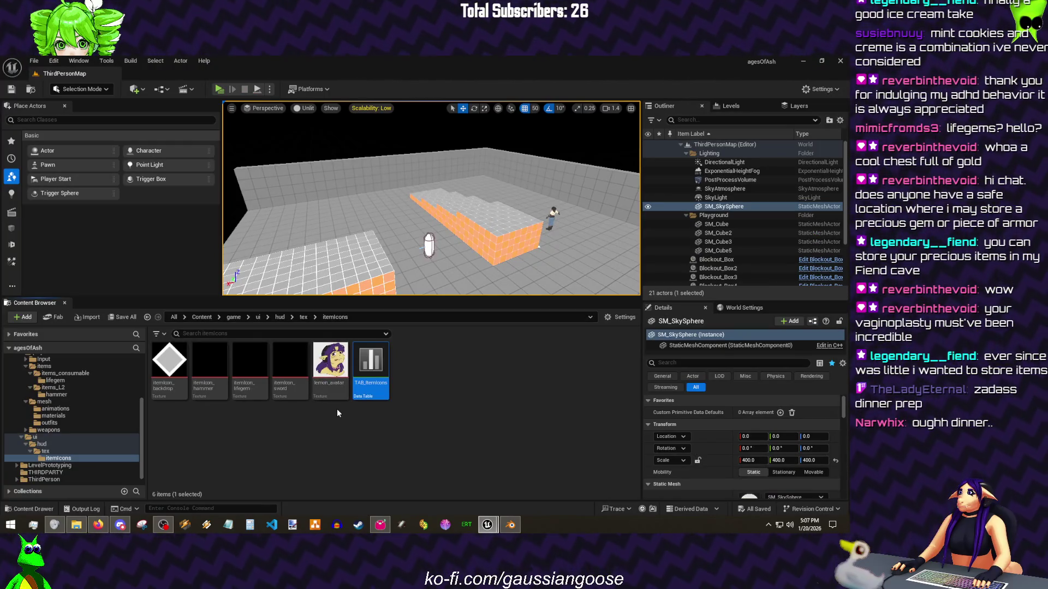
{"action": "mouse_move", "coordinate": [336, 399]}
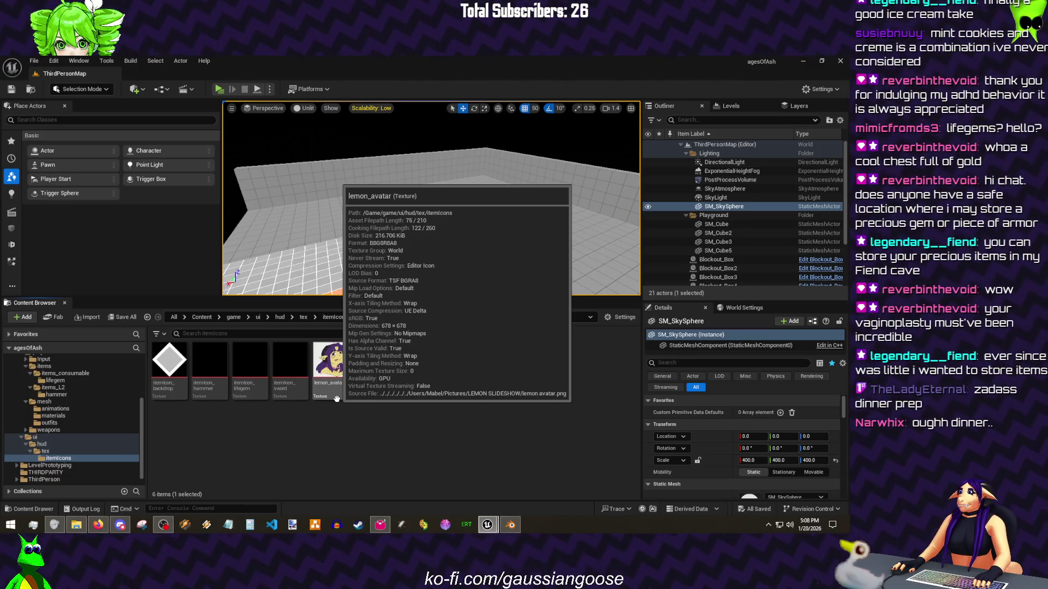
Step: Show the items_consumable/lifegem folder and fly the viewport camera toward the orange boxes
{"action": "left_click", "coordinate": [404, 441]}
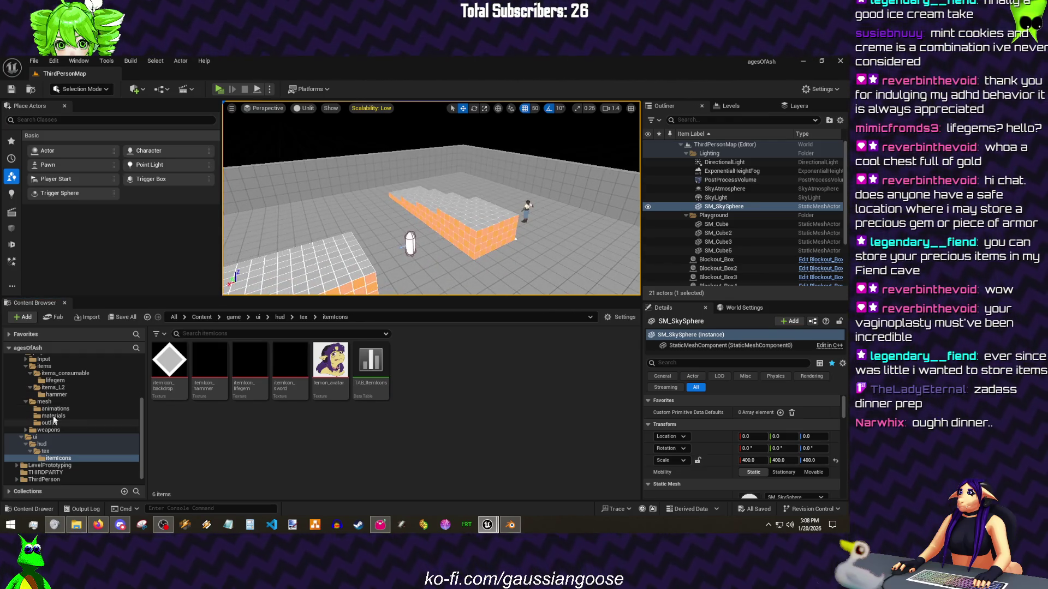
{"action": "left_click", "coordinate": [54, 382]}
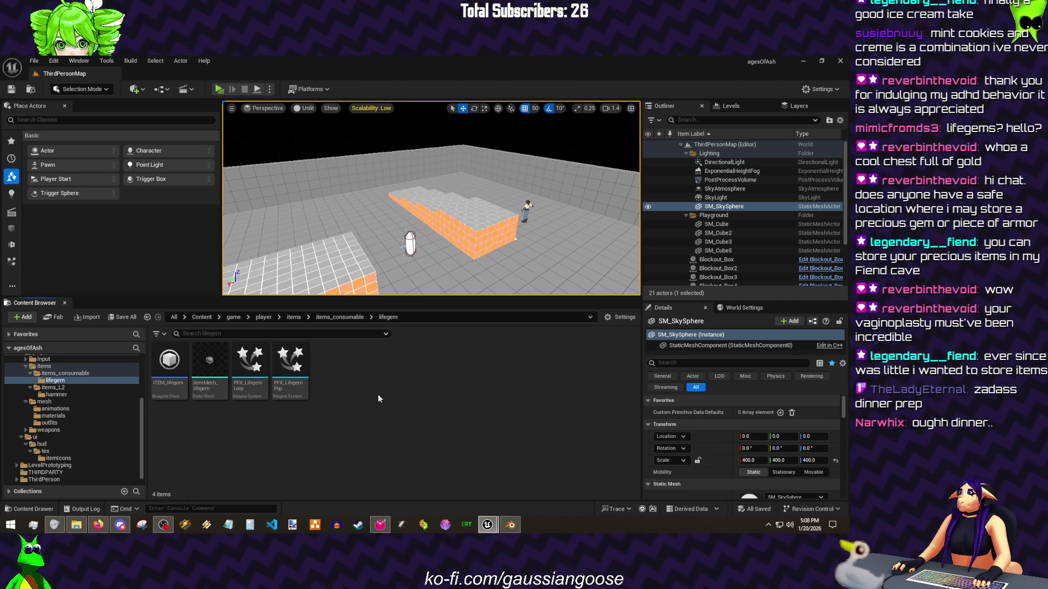
{"action": "mouse_move", "coordinate": [417, 162]}
{"action": "left_mouse_down"}
{"action": "mouse_move", "coordinate": [404, 146]}
{"action": "mouse_move", "coordinate": [451, 181]}
{"action": "mouse_move", "coordinate": [422, 148]}
{"action": "mouse_move", "coordinate": [271, 109]}
{"action": "mouse_move", "coordinate": [467, 161]}
{"action": "left_mouse_up"}
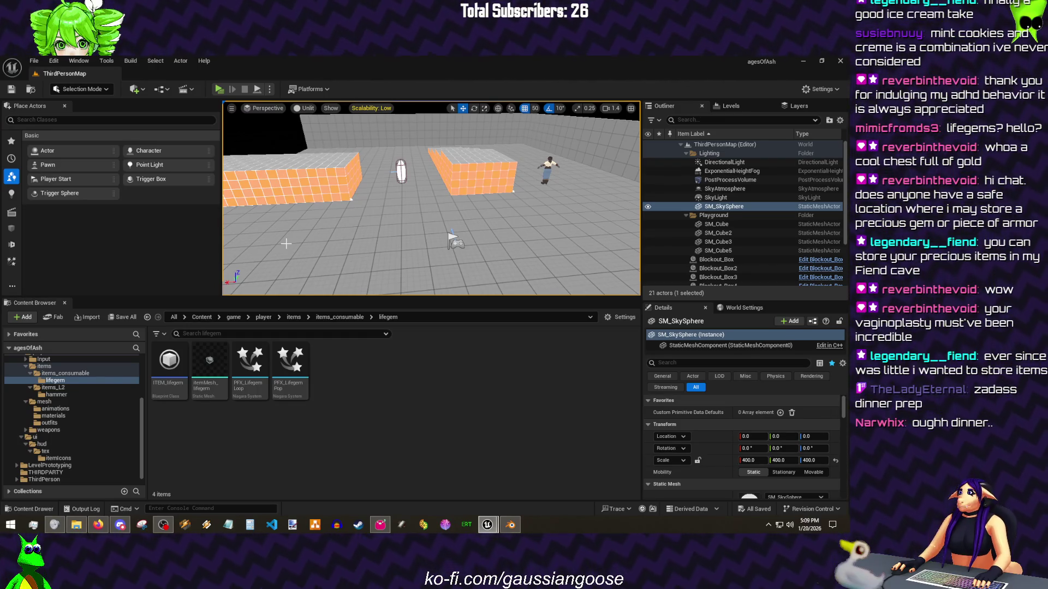
{"action": "key", "text": "w"}
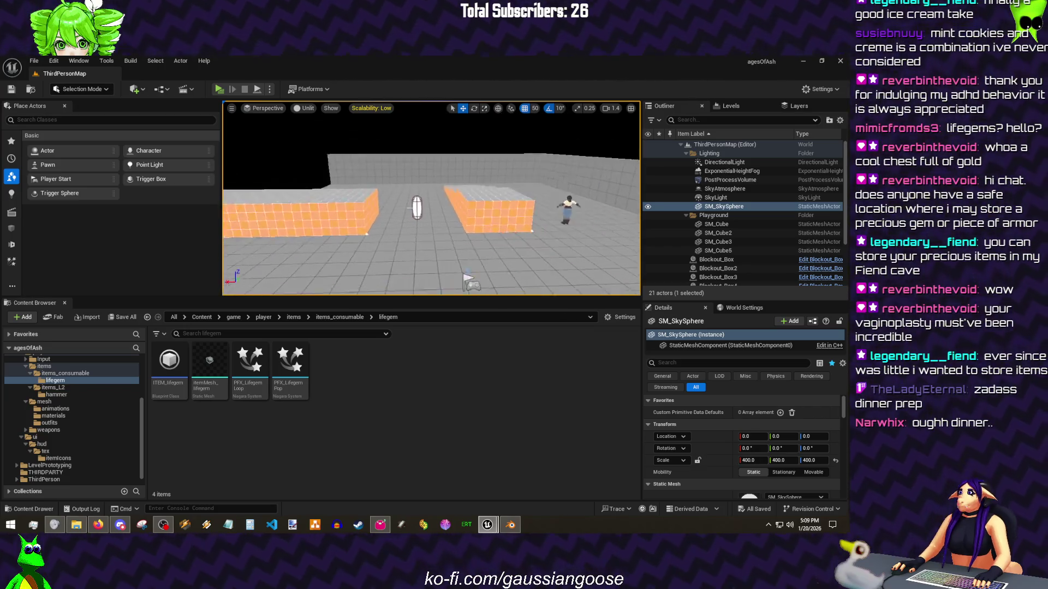
{"action": "key", "text": "s"}
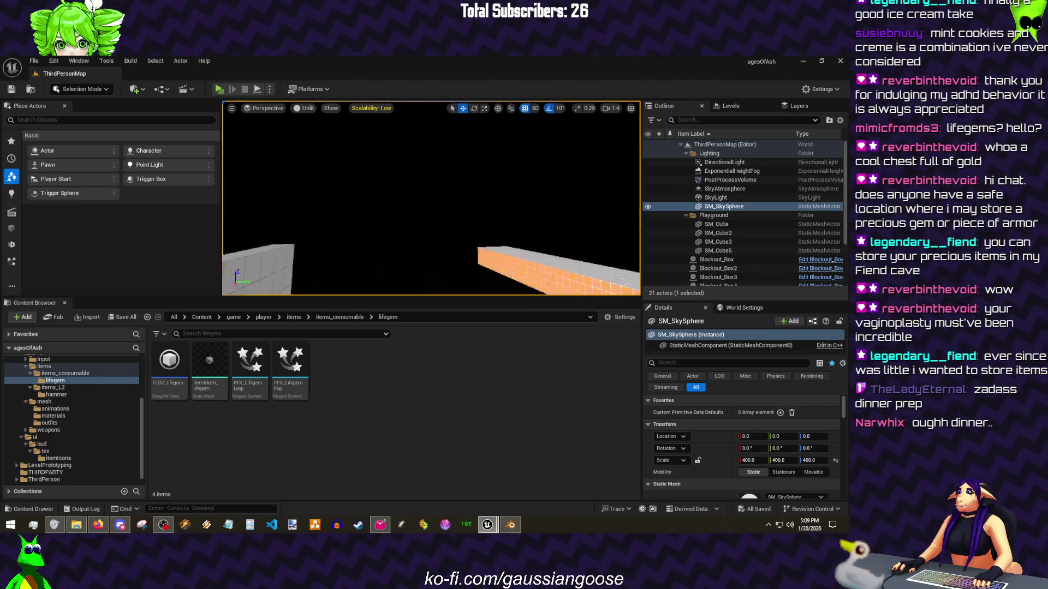
{"action": "key", "text": "e"}
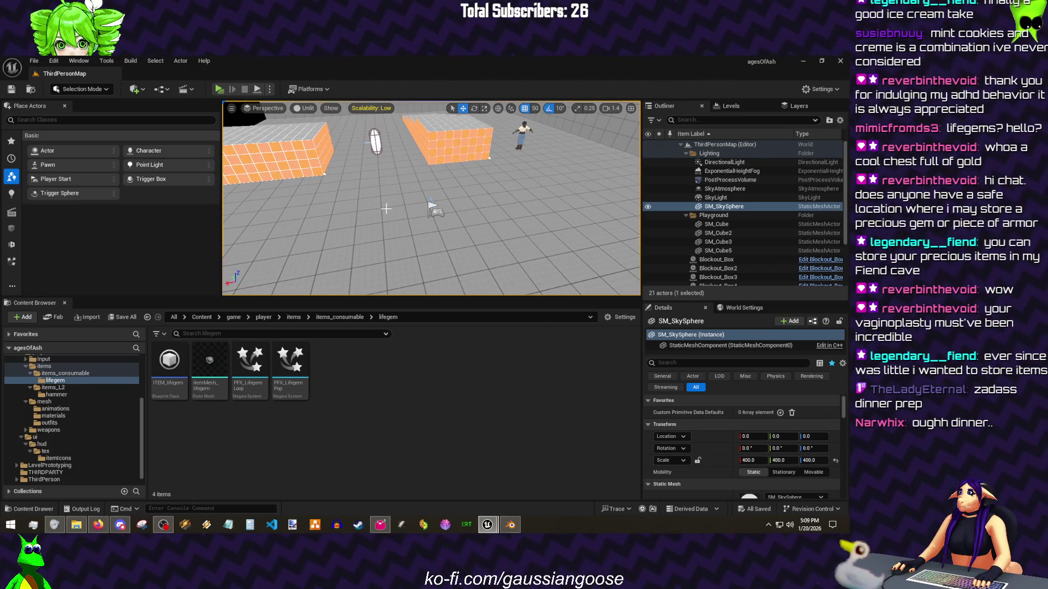
{"action": "key", "text": "w"}
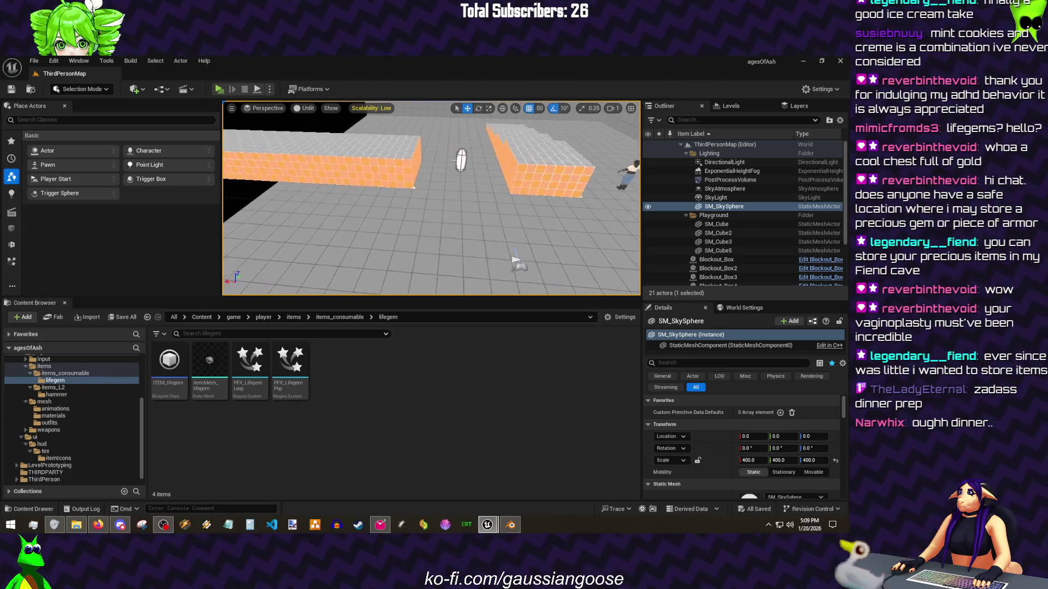
{"action": "key", "text": "w"}
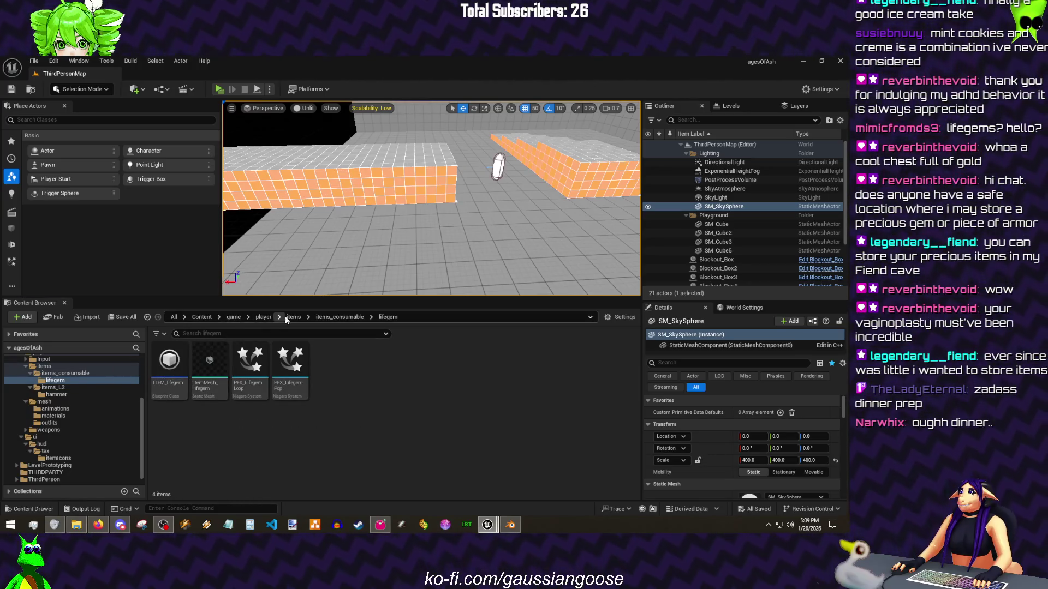
{"action": "left_click", "coordinate": [292, 317]}
Step: In PlayerItemBase, add an Integer variable maxHeld and duplicate it as maxInStorage
{"action": "double_click", "coordinate": [277, 363]}
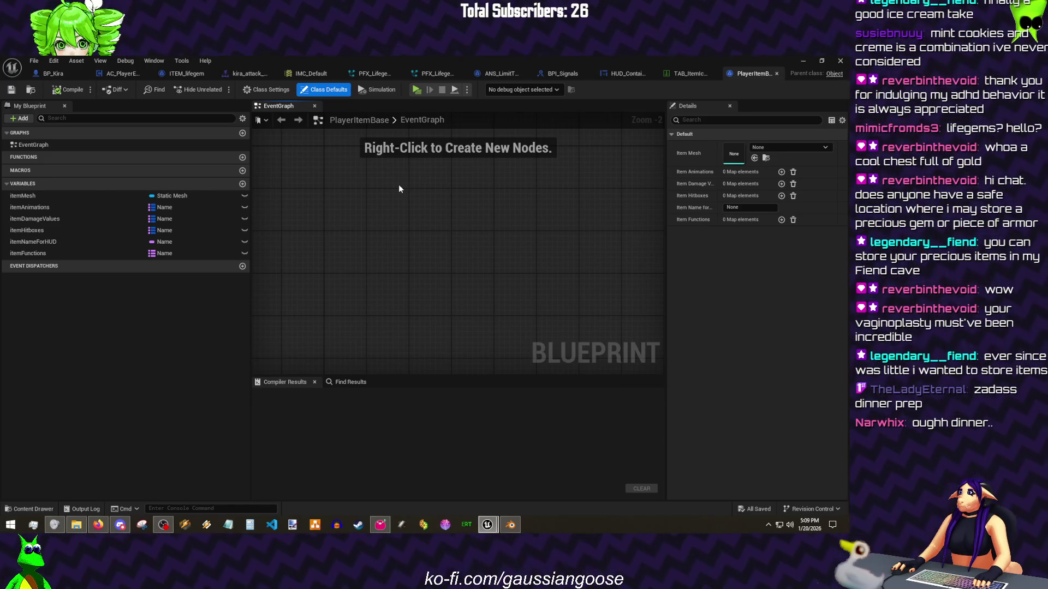
{"action": "left_click", "coordinate": [243, 184]}
{"action": "left_click", "coordinate": [169, 265]}
{"action": "left_click", "coordinate": [177, 306]}
{"action": "double_click", "coordinate": [67, 268]}
{"action": "type", "text": "maxHeld"}
{"action": "key", "text": "Return"}
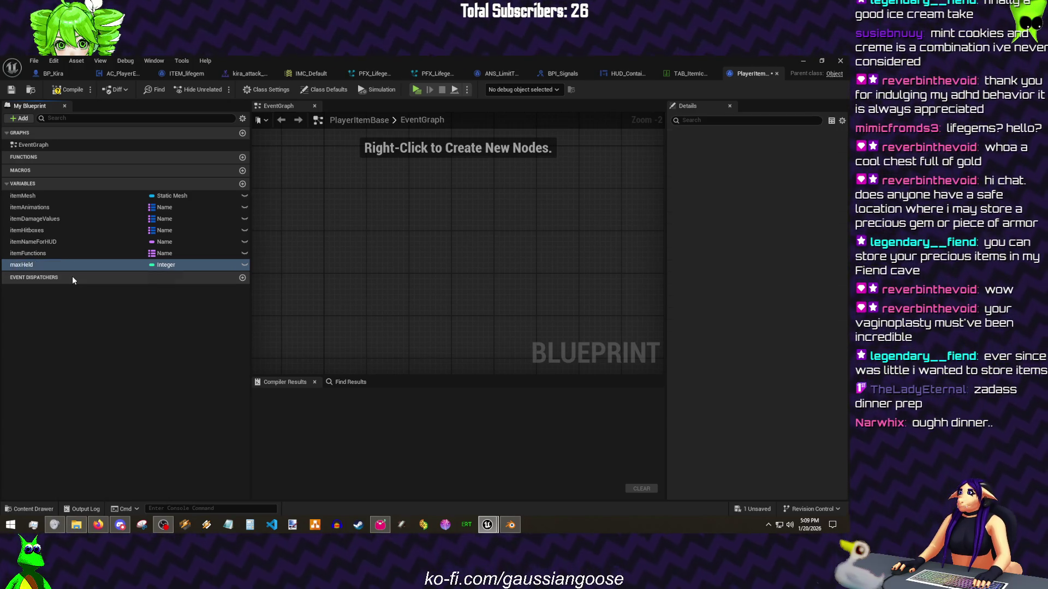
{"action": "key", "text": "ctrl+d"}
{"action": "type", "text": "maxInStorage"}
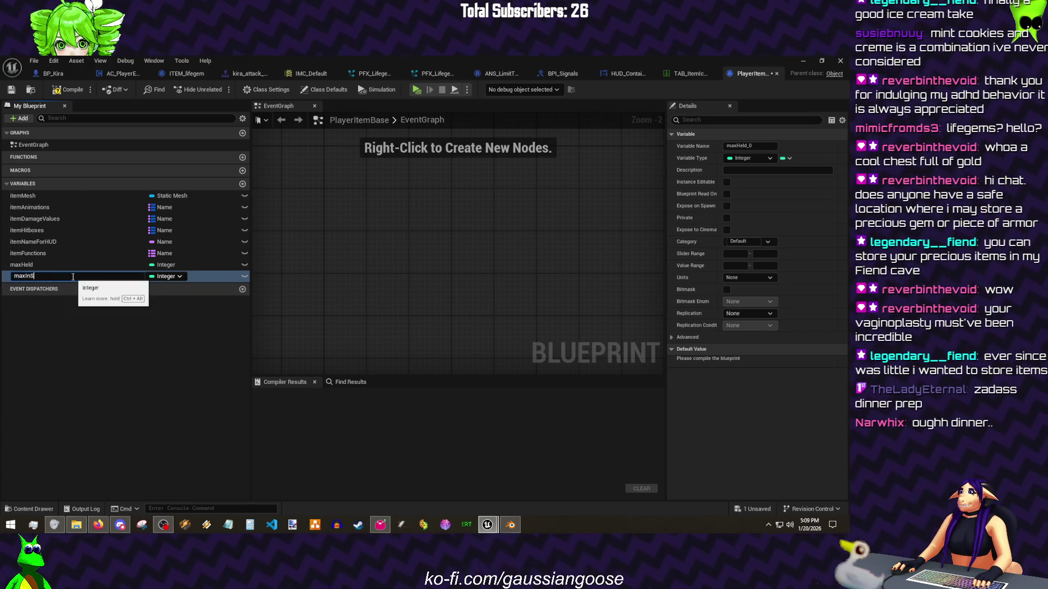
{"action": "key", "text": "Return"}
Step: Compile PlayerItemBase and save all changes
{"action": "key", "text": "ctrl+s"}
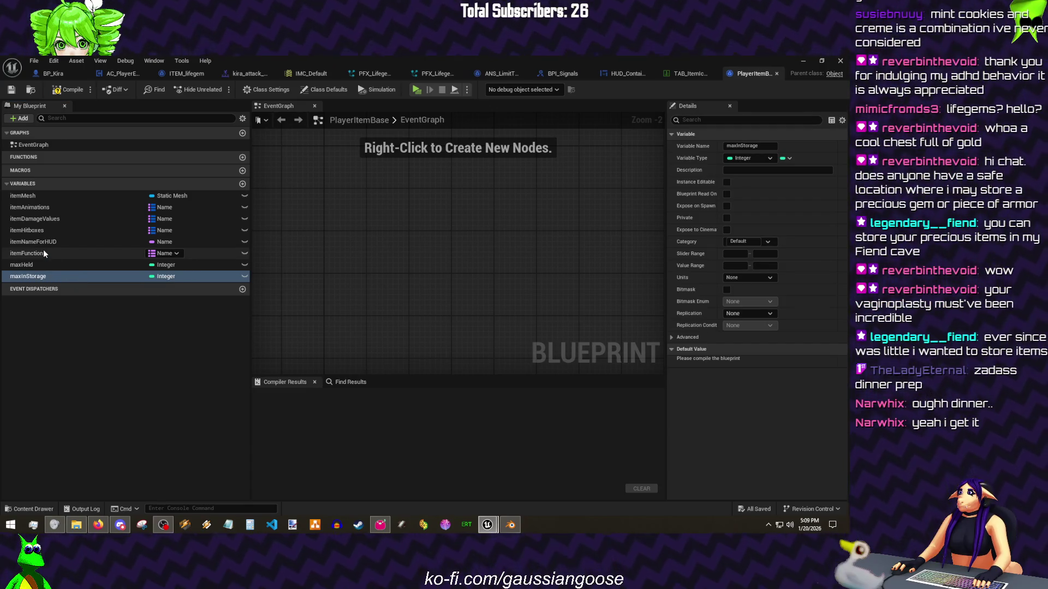
{"action": "left_click", "coordinate": [65, 90]}
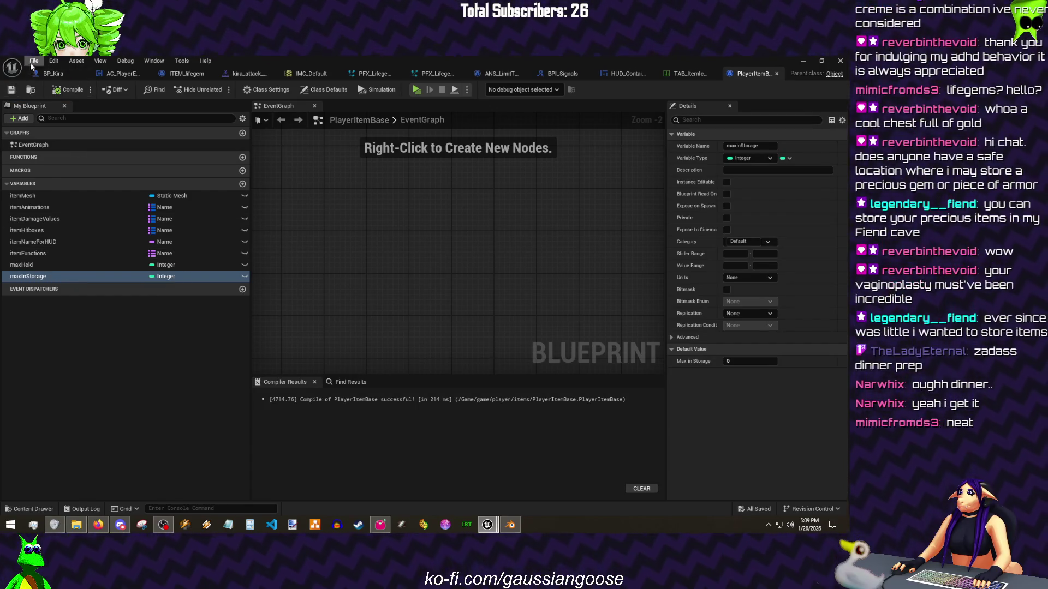
{"action": "left_click", "coordinate": [34, 61]}
{"action": "left_click", "coordinate": [57, 124]}
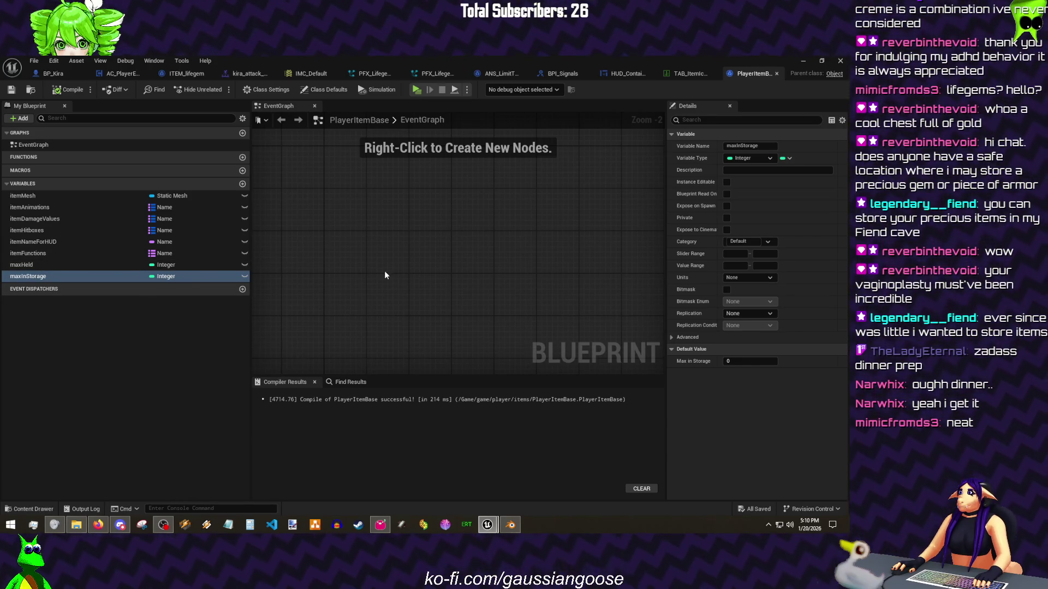
Step: Review the maxHeld and maxInStorage settings in a widened Details panel
{"action": "left_click", "coordinate": [42, 265]}
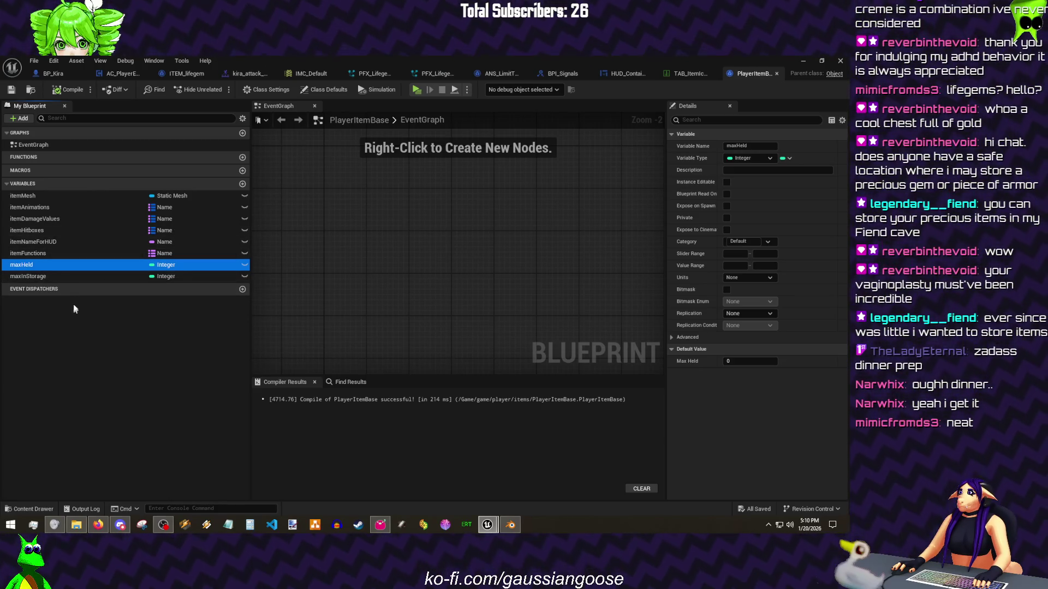
{"action": "left_click", "coordinate": [44, 276]}
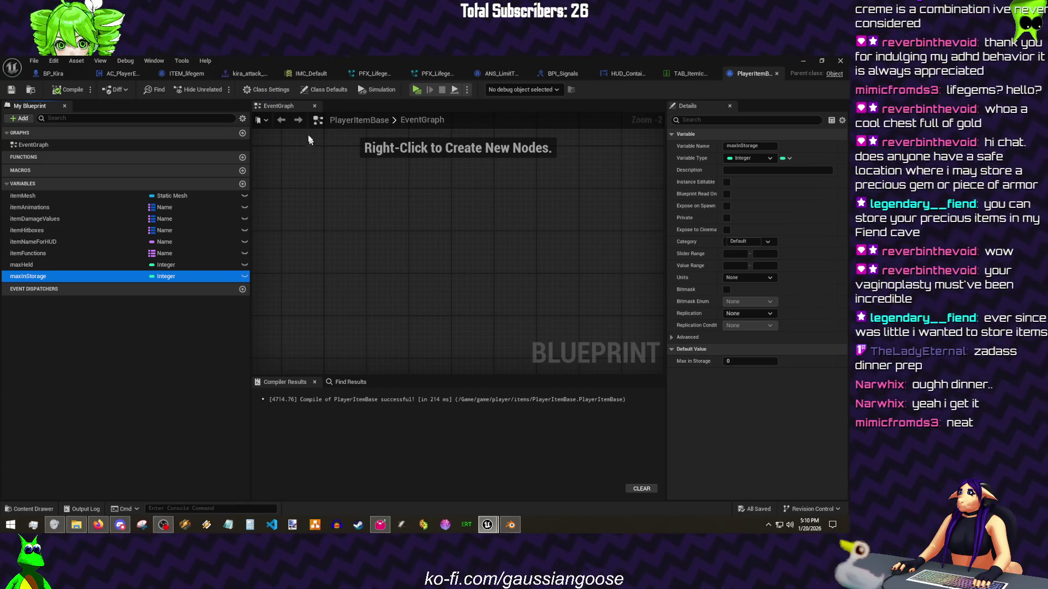
{"action": "left_click_drag", "start_coordinate": [664, 167], "coordinate": [623, 170]}
Step: Save all assets and close the TAB_ItemIcon and PFX_LifegemLoop editor tabs
{"action": "left_click", "coordinate": [34, 60]}
{"action": "left_click", "coordinate": [59, 124]}
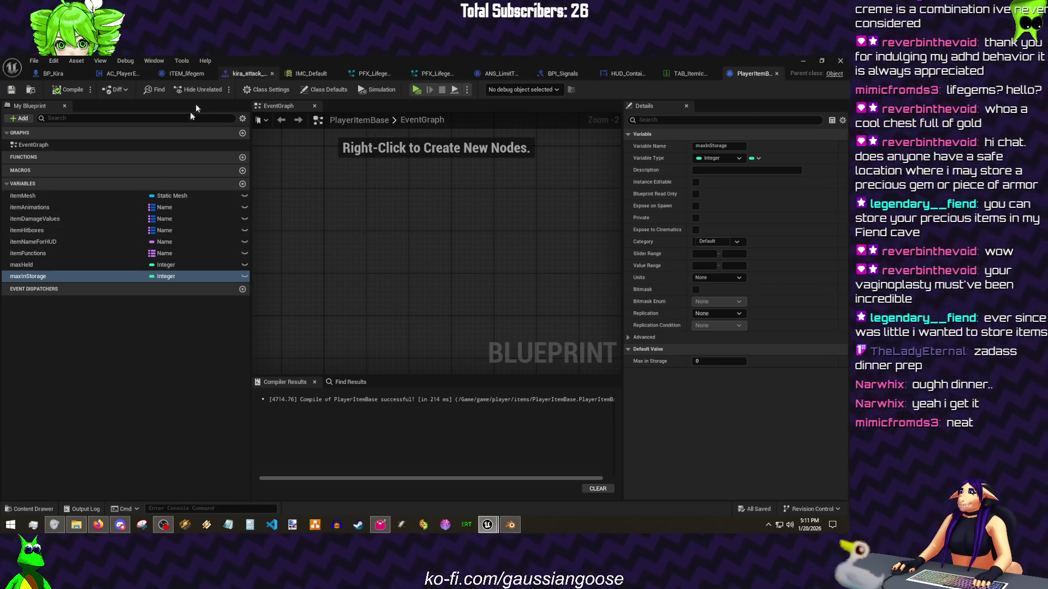
{"action": "left_click", "coordinate": [714, 74]}
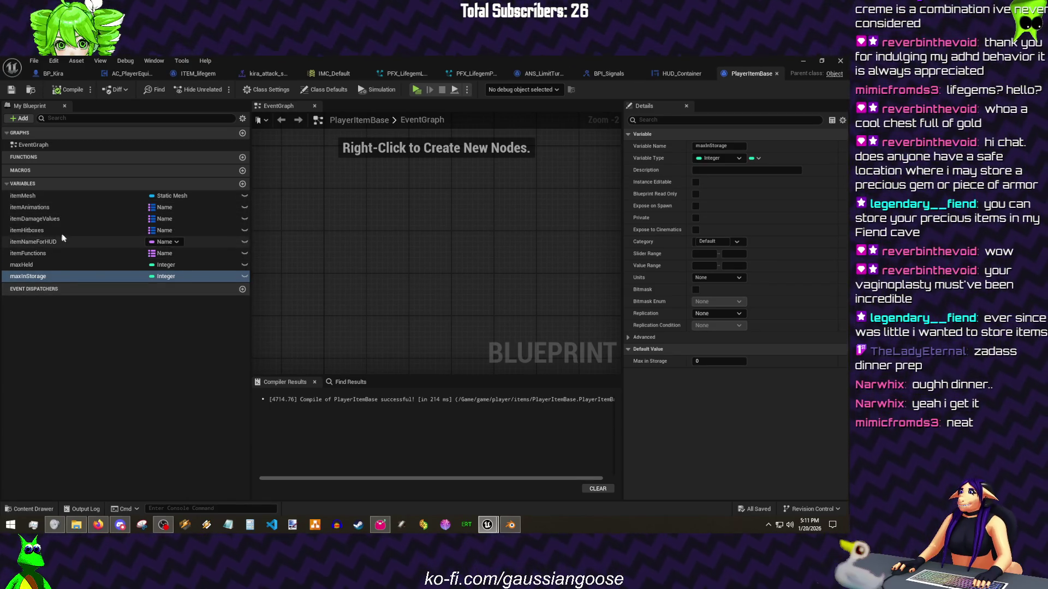
{"action": "left_click", "coordinate": [54, 60]}
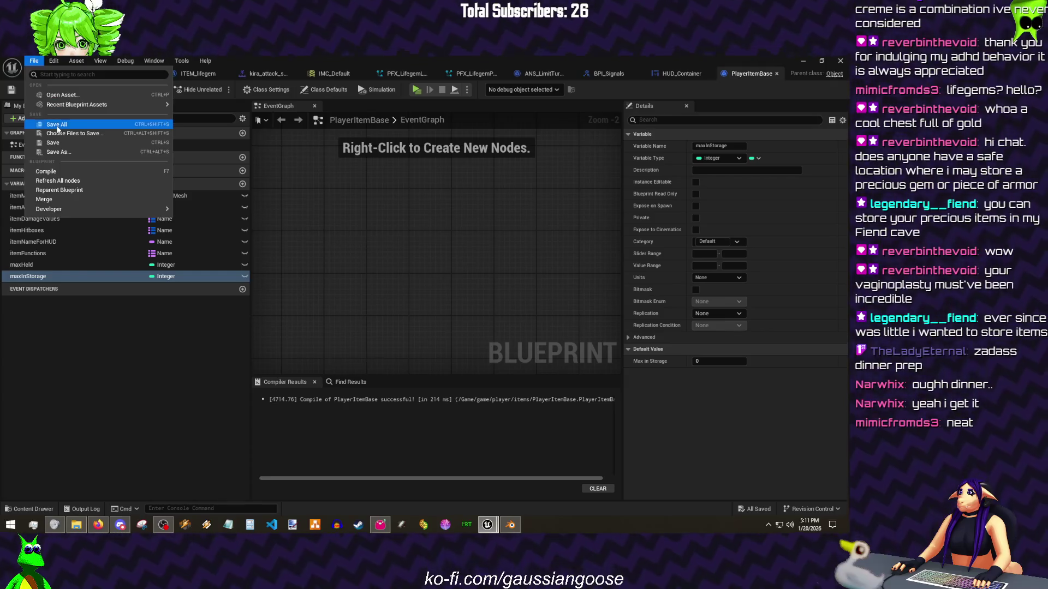
{"action": "left_click", "coordinate": [435, 73]}
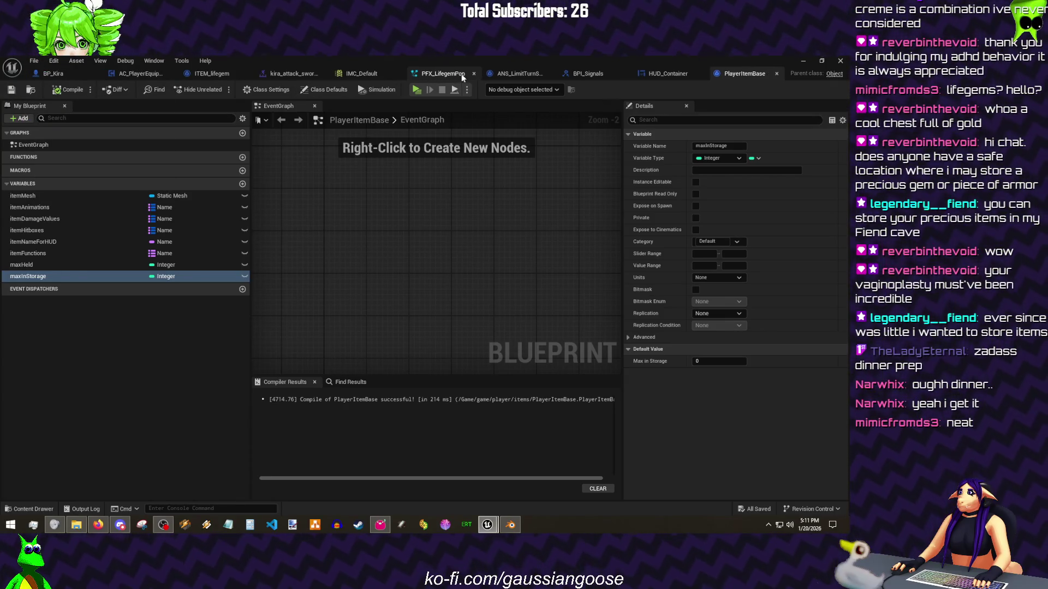
{"action": "left_click", "coordinate": [34, 60]}
Step: Save all open assets and return to the BP_Kira blueprint
{"action": "left_click", "coordinate": [41, 127]}
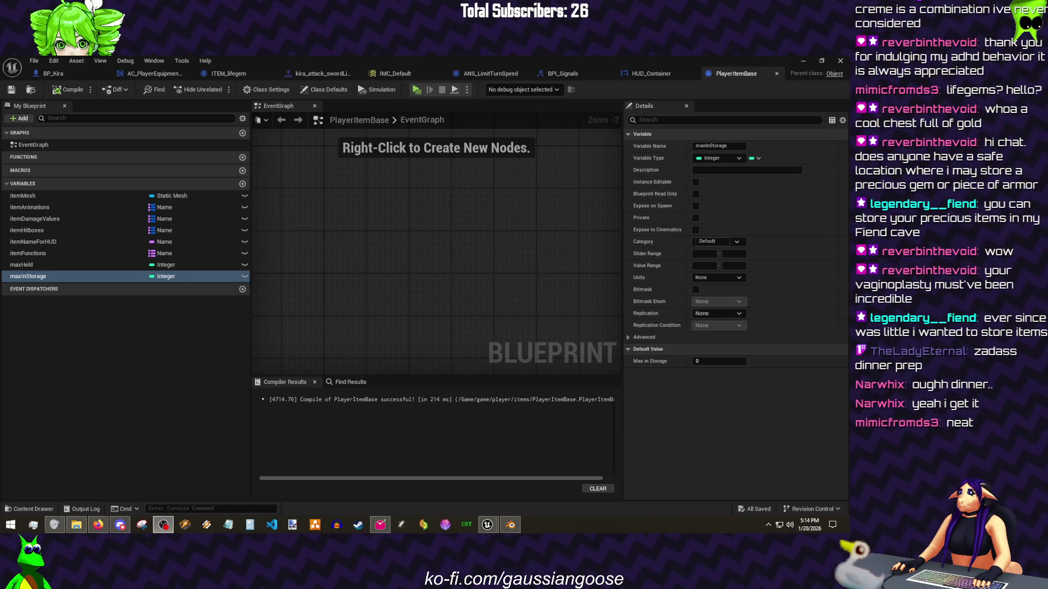
{"action": "left_click", "coordinate": [77, 78]}
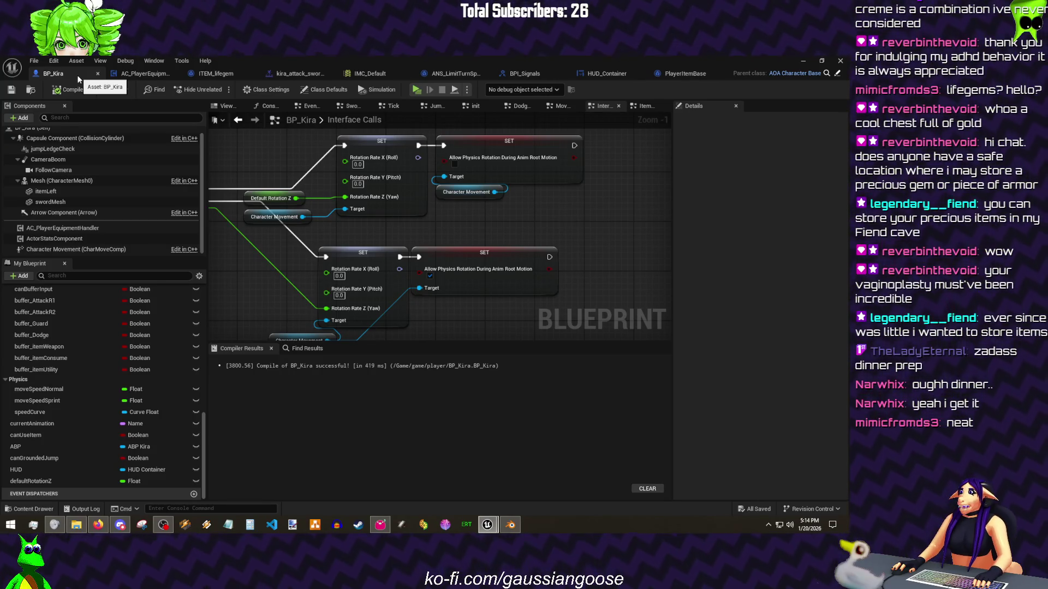
Step: Reposition the upper and lower SET groups, Default Rotation Z and Character Movement nodes neatly
{"action": "left_click_drag", "start_coordinate": [453, 321], "coordinate": [309, 258]}
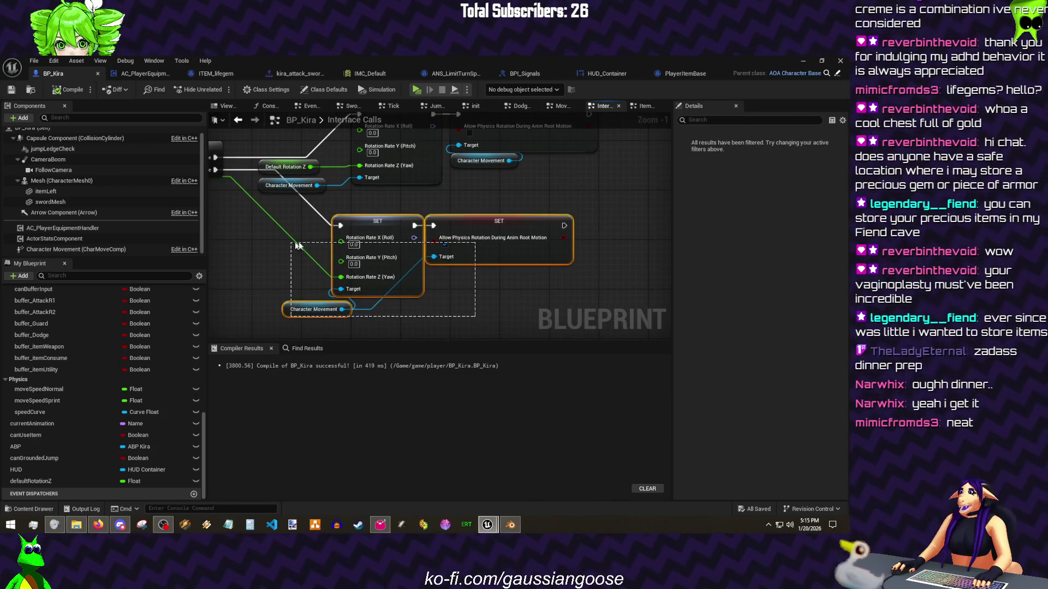
{"action": "mouse_move", "coordinate": [368, 220]}
{"action": "left_mouse_down"}
{"action": "mouse_move", "coordinate": [392, 250]}
{"action": "mouse_move", "coordinate": [386, 243]}
{"action": "left_mouse_up"}
{"action": "left_click", "coordinate": [386, 229]}
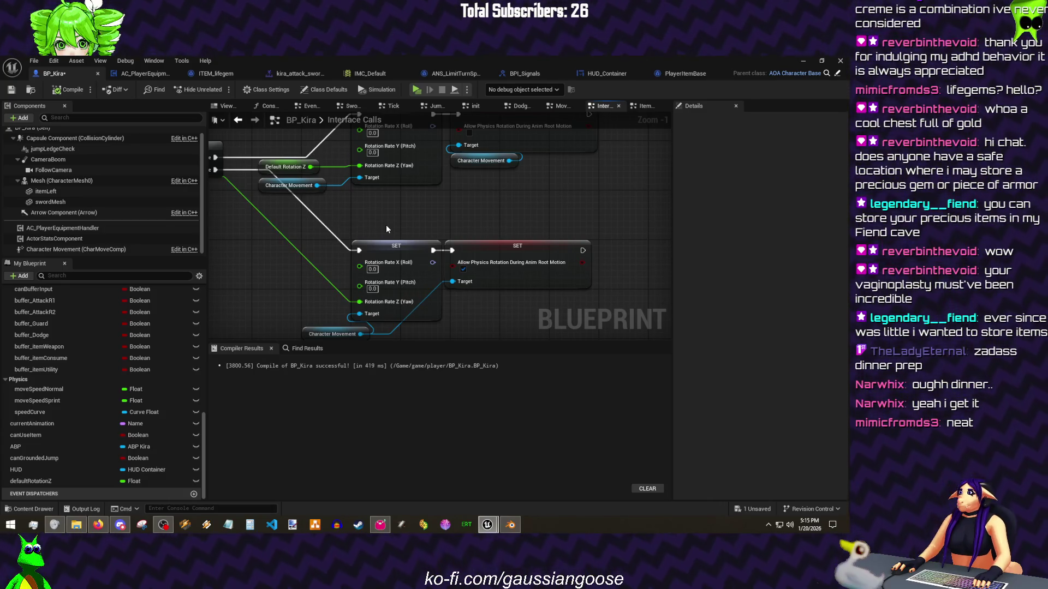
{"action": "mouse_move", "coordinate": [517, 257]}
{"action": "left_mouse_down"}
{"action": "mouse_move", "coordinate": [399, 180]}
{"action": "mouse_move", "coordinate": [399, 167]}
{"action": "left_mouse_up"}
{"action": "left_click", "coordinate": [475, 249]}
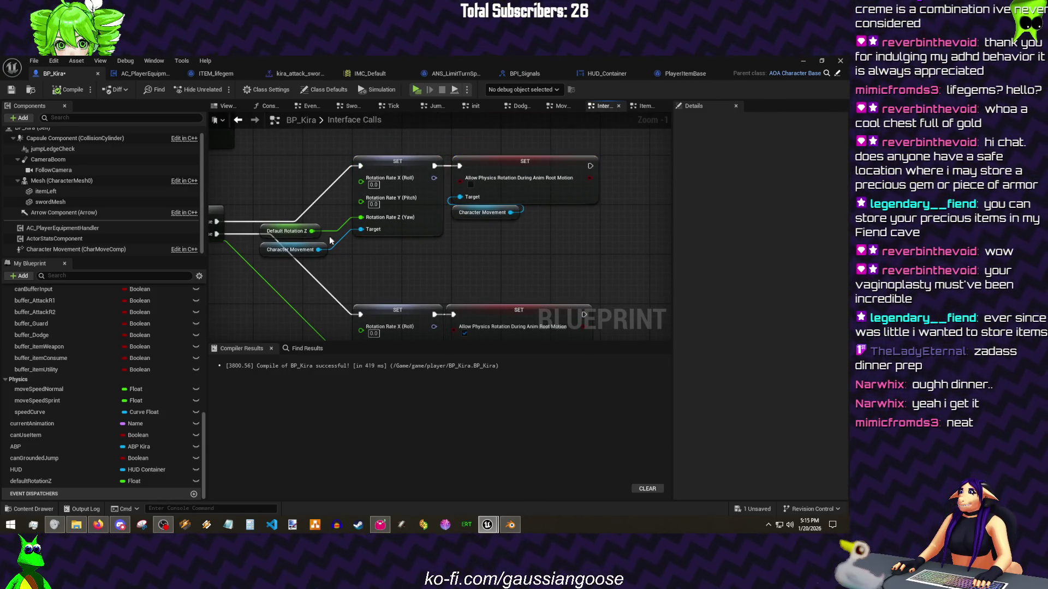
{"action": "mouse_move", "coordinate": [308, 226]}
{"action": "left_mouse_down"}
{"action": "mouse_move", "coordinate": [328, 213]}
{"action": "mouse_move", "coordinate": [332, 234]}
{"action": "left_mouse_up"}
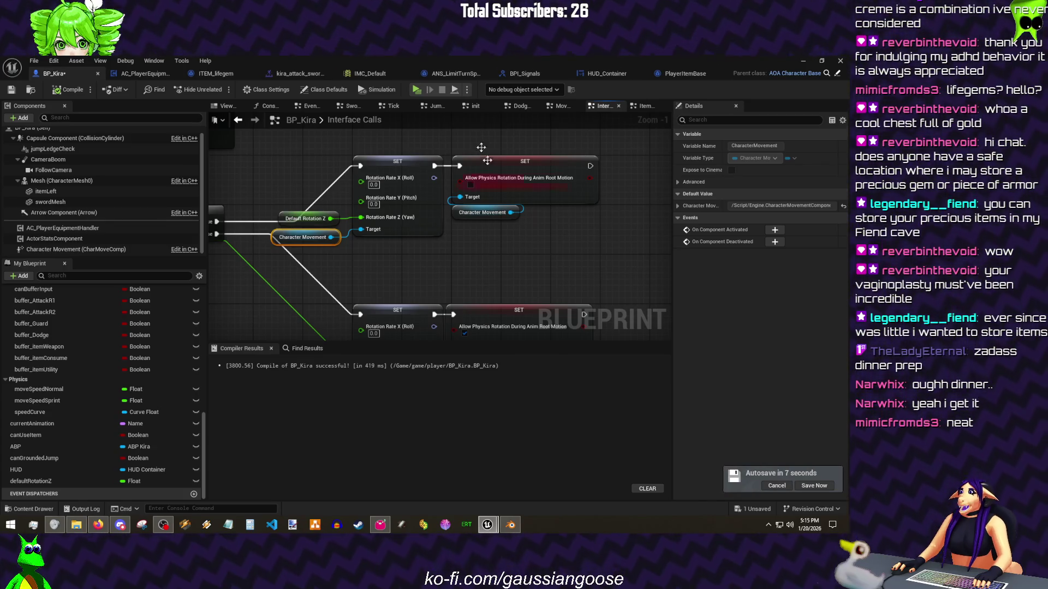
{"action": "left_click", "coordinate": [270, 164]}
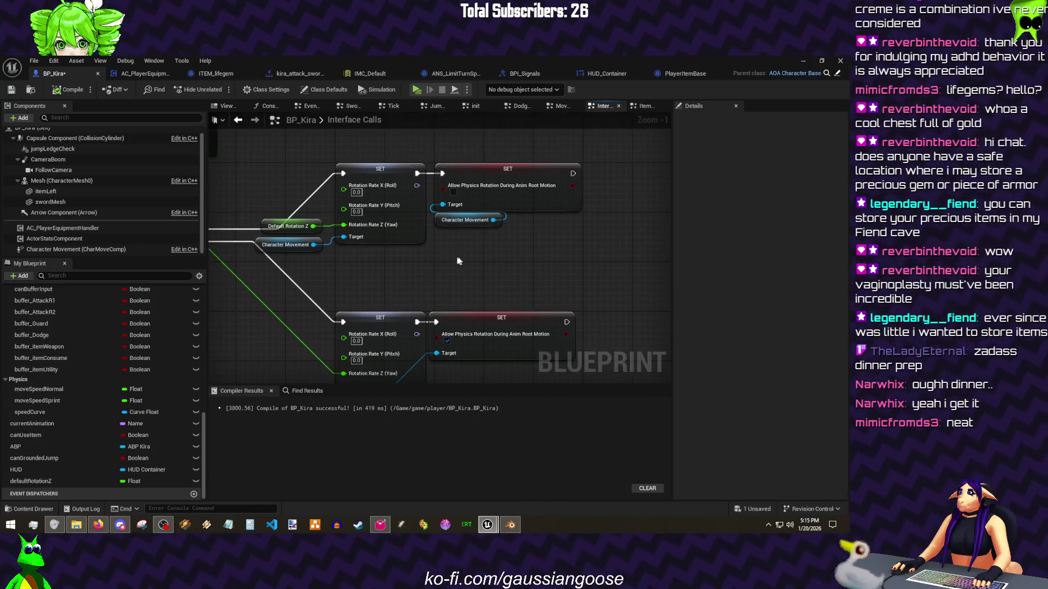
Step: Duplicate the Character Movement node and place the copy beside the lower SET nodes
{"action": "left_click_drag", "start_coordinate": [314, 368], "coordinate": [297, 341]}
{"action": "key", "text": "ctrl+c"}
{"action": "key", "text": "ctrl+v"}
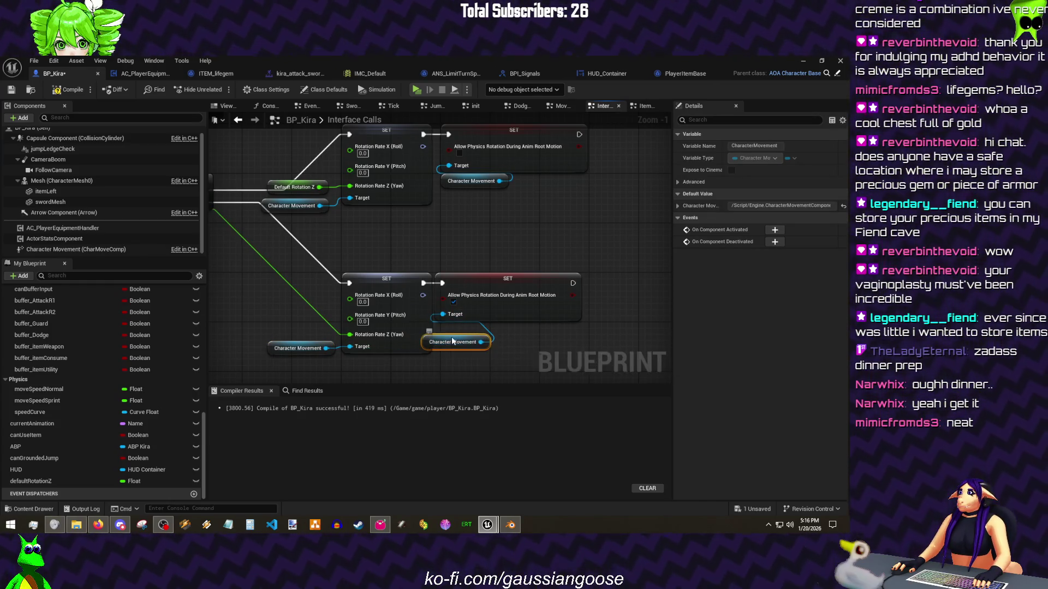
{"action": "left_click_drag", "start_coordinate": [453, 342], "coordinate": [476, 330]}
{"action": "left_click", "coordinate": [477, 228]}
Step: Save BP_Kira and bring the True/False branch pins into view
{"action": "key", "text": "ctrl+s"}
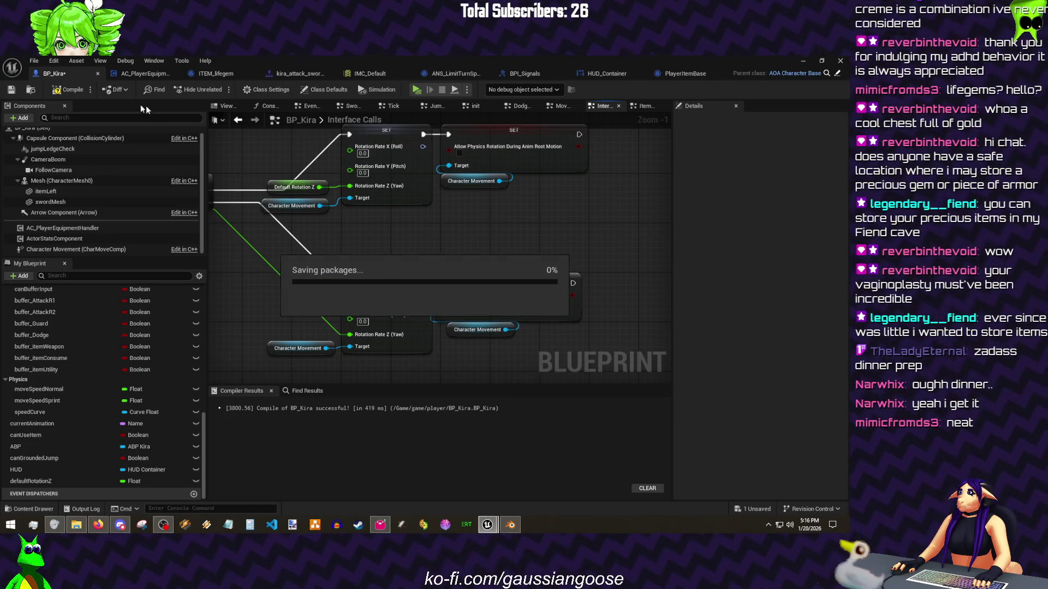
{"action": "left_click", "coordinate": [17, 89]}
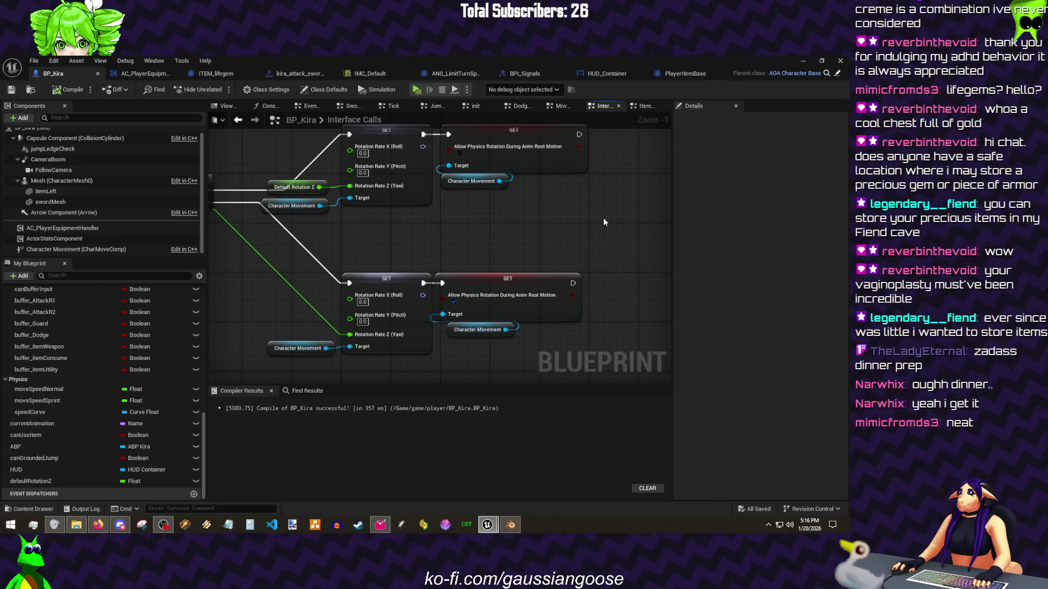
{"action": "left_click_drag", "start_coordinate": [499, 248], "coordinate": [535, 271]}
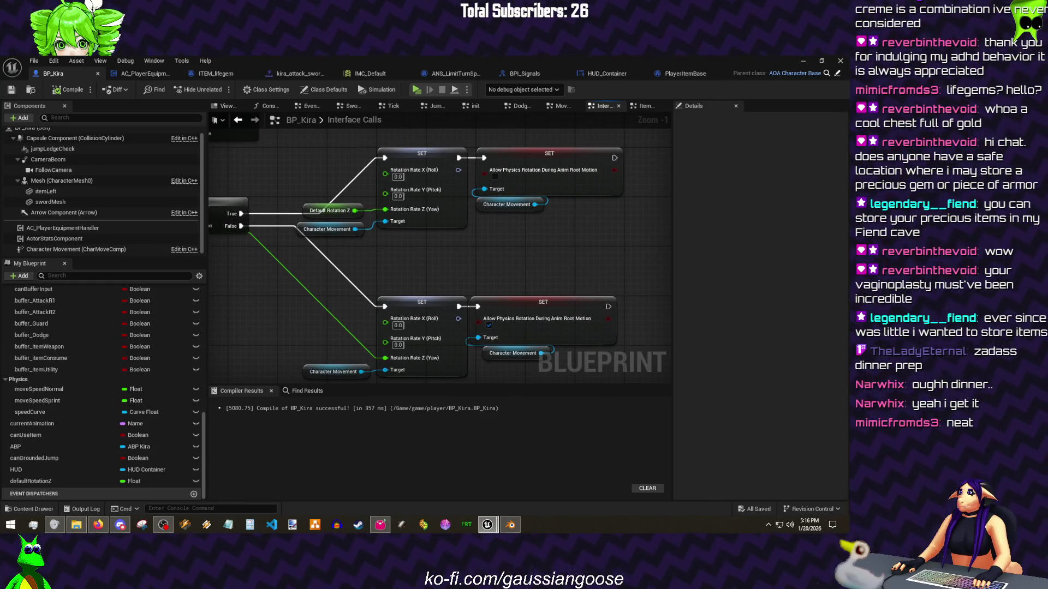
Step: Collapse the Input Buffers and Input Windows variable categories
{"action": "left_click_drag", "start_coordinate": [377, 251], "coordinate": [385, 268]}
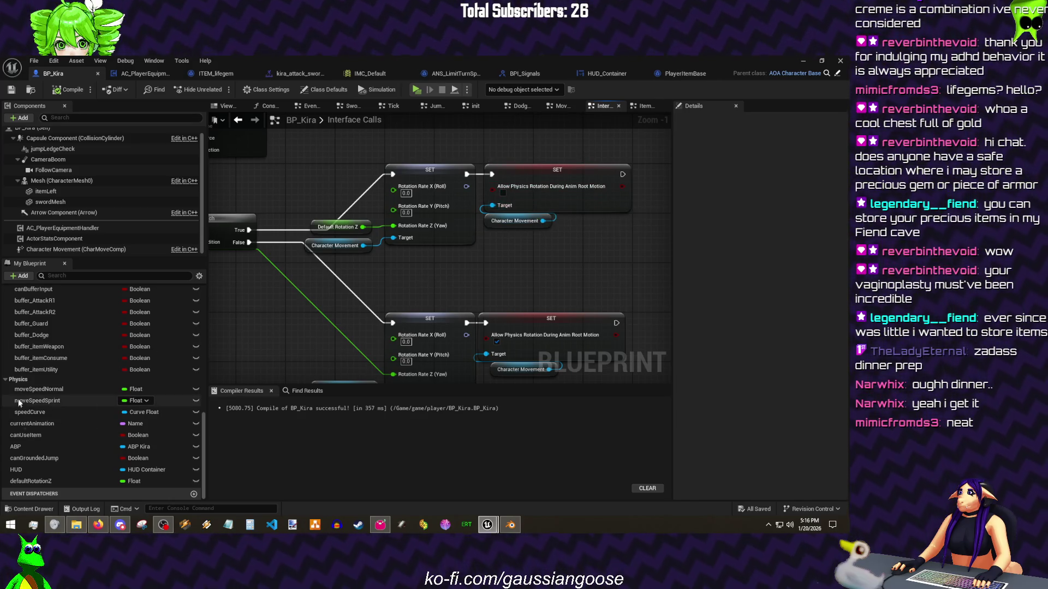
{"action": "scroll", "coordinate": [58, 349], "scroll_direction": "up", "scroll_amount": 2}
{"action": "left_click", "coordinate": [20, 325]}
{"action": "scroll", "coordinate": [20, 324], "scroll_direction": "up", "scroll_amount": 3}
{"action": "left_click", "coordinate": [26, 363]}
Step: Close the IMC_Default, BPI_Signals and HUD_Container tabs and minimize the Blueprint editor
{"action": "left_click", "coordinate": [34, 60]}
{"action": "left_click", "coordinate": [408, 73]}
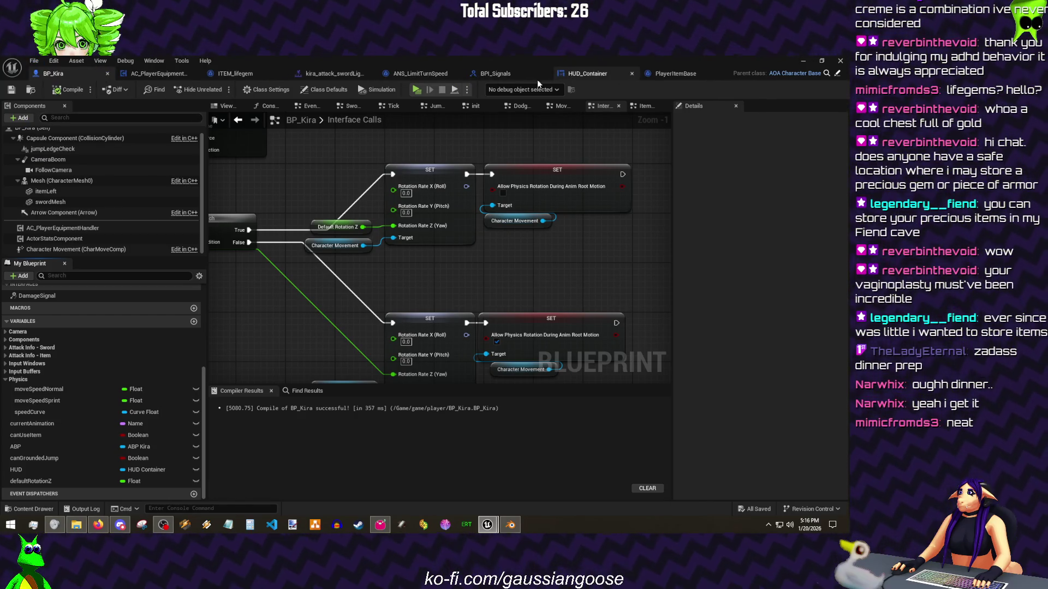
{"action": "left_click", "coordinate": [632, 73]}
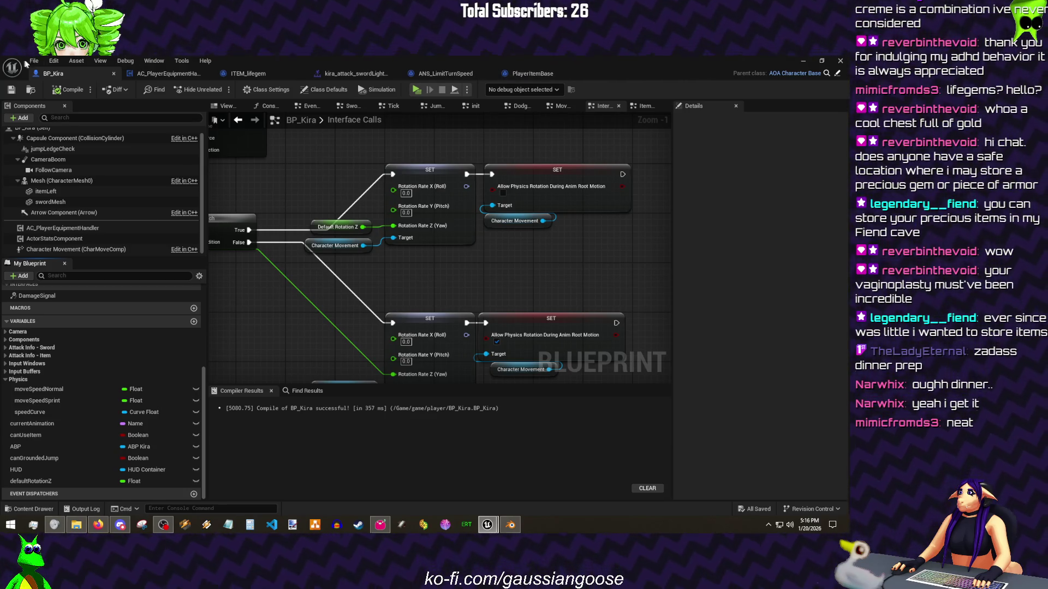
{"action": "left_click", "coordinate": [34, 61]}
{"action": "left_click", "coordinate": [22, 96]}
{"action": "left_click_drag", "start_coordinate": [710, 229], "coordinate": [675, 204]}
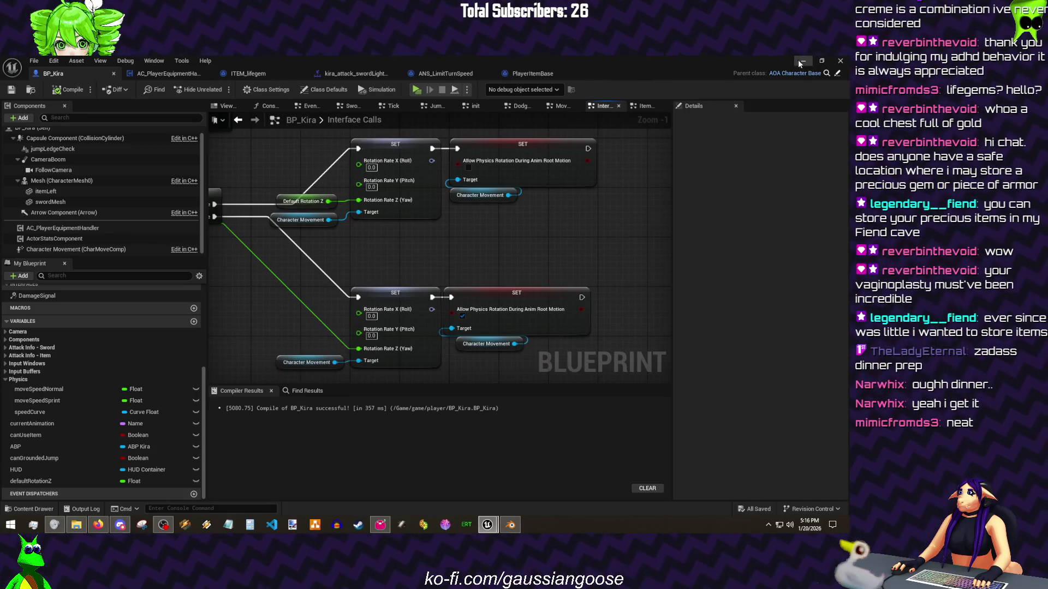
{"action": "left_click", "coordinate": [802, 61]}
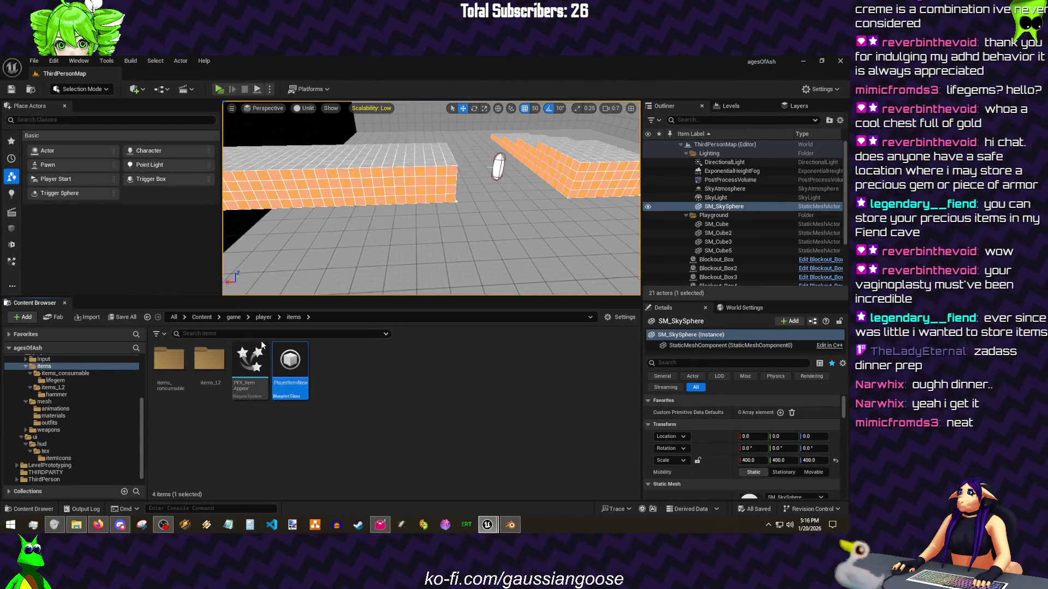
{"action": "mouse_move", "coordinate": [303, 397]}
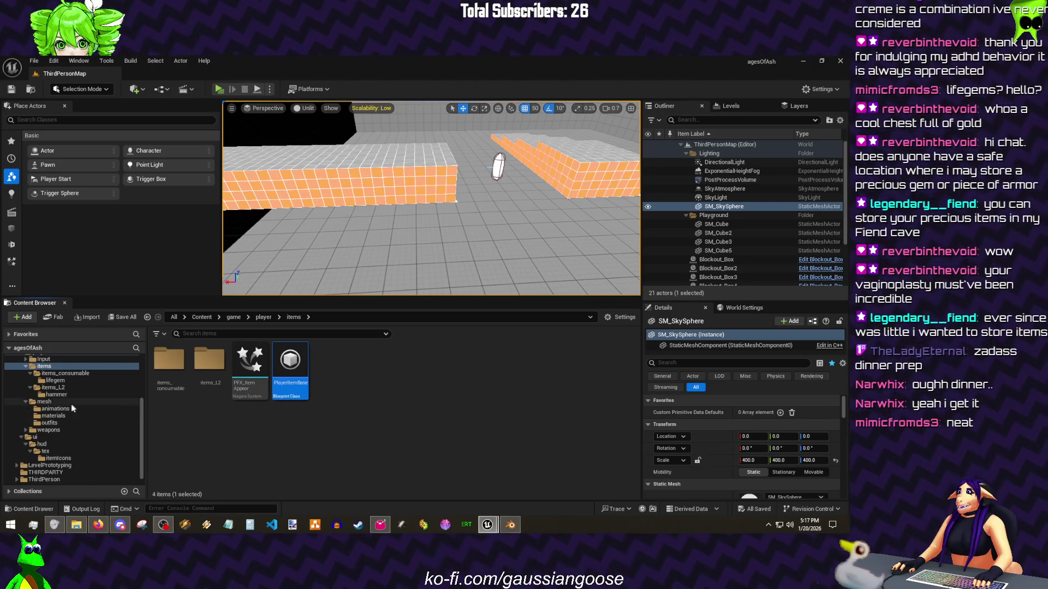
{"action": "scroll", "coordinate": [72, 409], "scroll_direction": "up", "scroll_amount": 2}
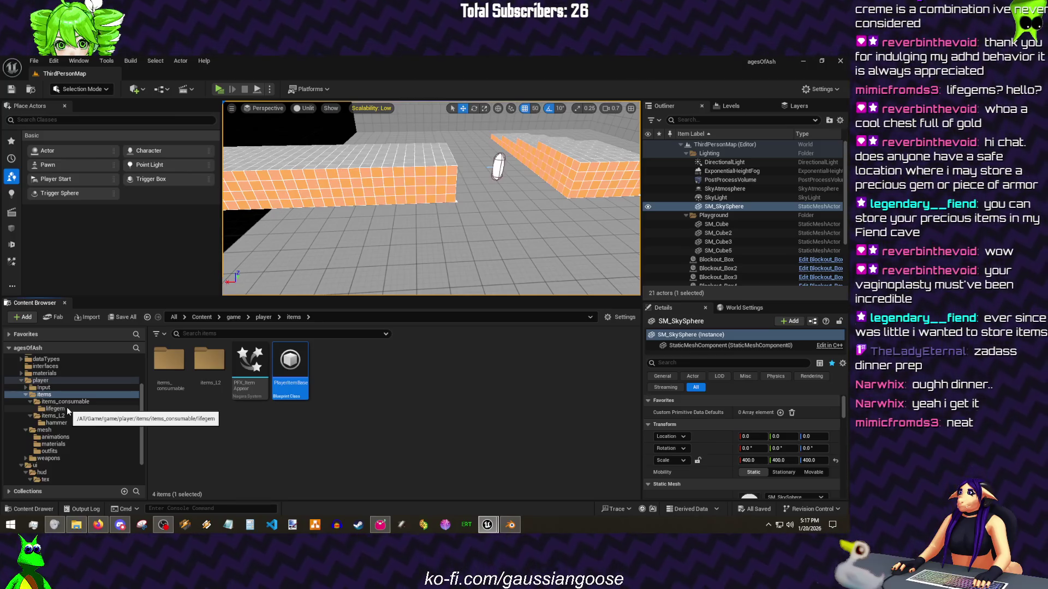
{"action": "mouse_move", "coordinate": [487, 524]}
{"action": "left_click", "coordinate": [533, 480]}
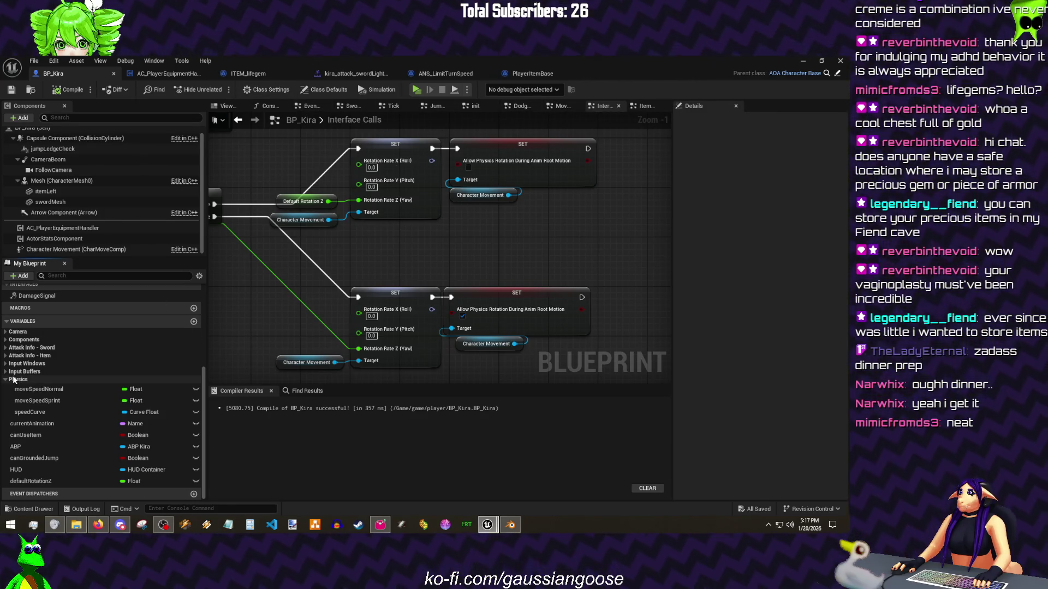
{"action": "scroll", "coordinate": [34, 399], "scroll_direction": "up", "scroll_amount": 5}
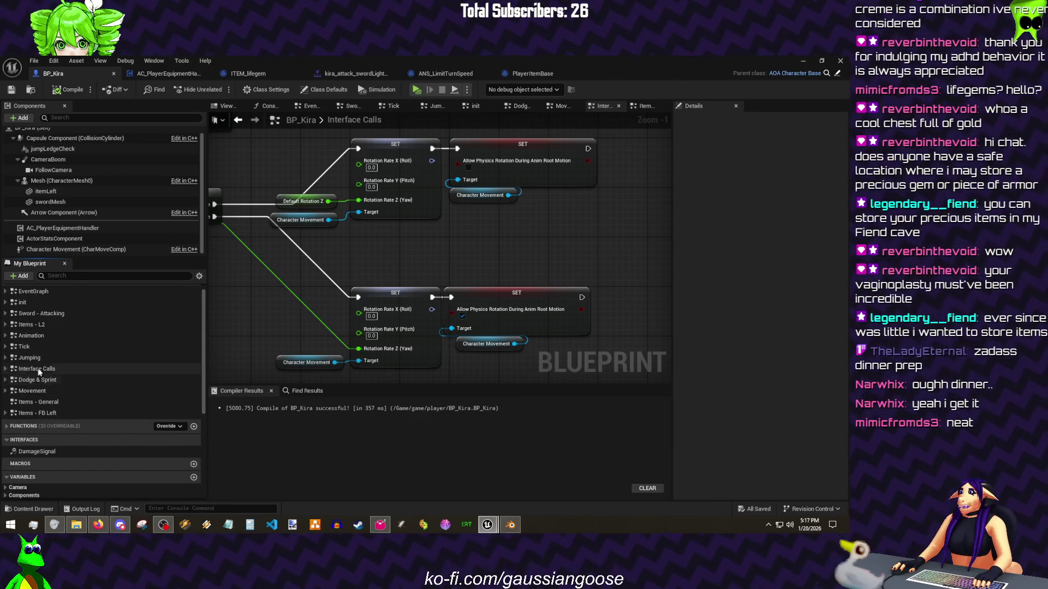
{"action": "double_click", "coordinate": [34, 402]}
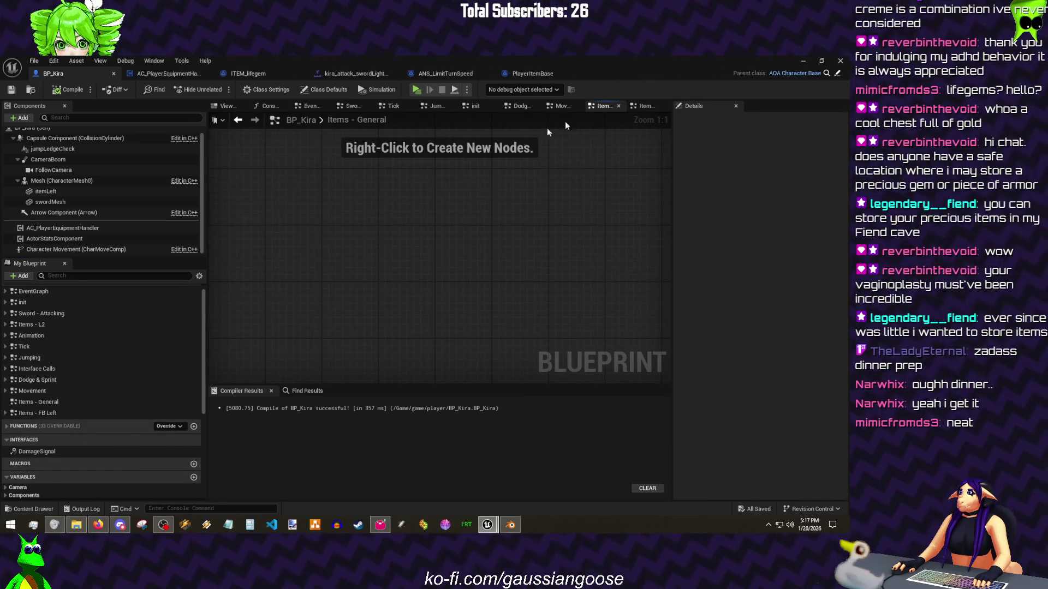
{"action": "left_click", "coordinate": [647, 106]}
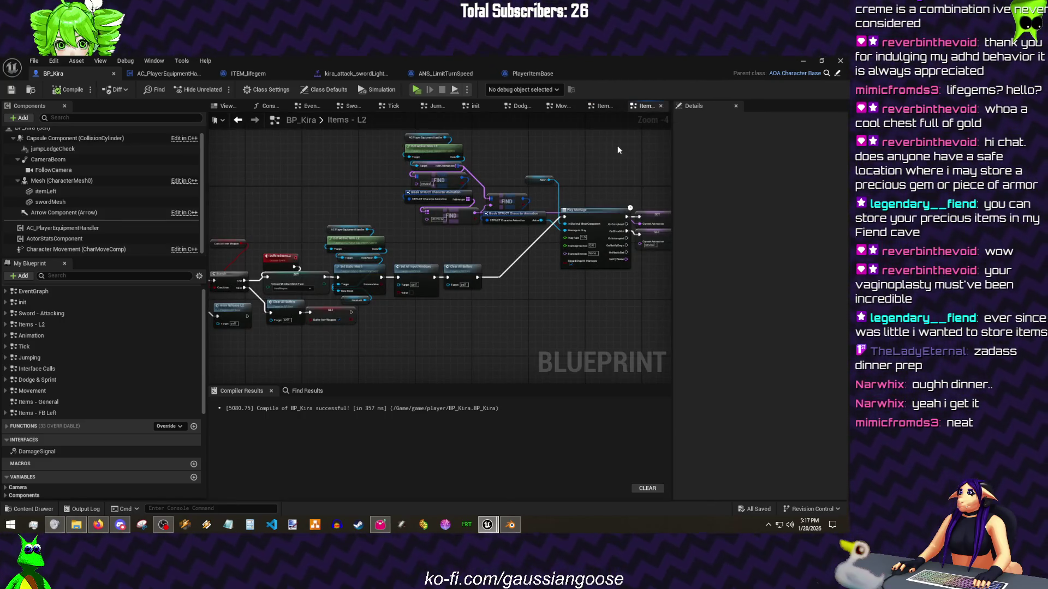
{"action": "left_click_drag", "start_coordinate": [671, 142], "coordinate": [695, 143]}
{"action": "left_click_drag", "start_coordinate": [554, 178], "coordinate": [648, 168]}
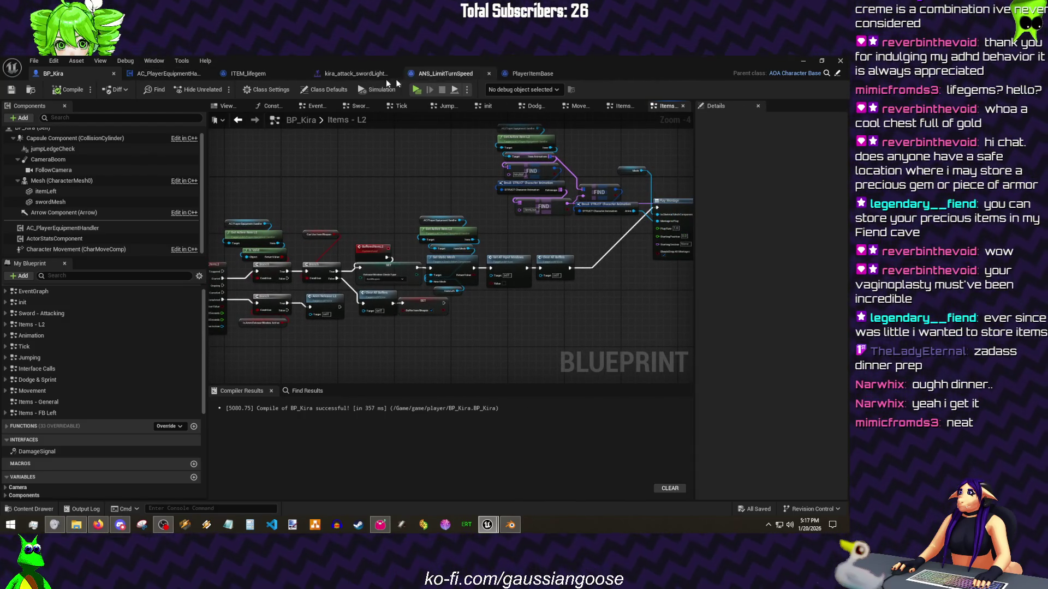
{"action": "key", "text": "alt+Tab"}
{"action": "scroll", "coordinate": [22, 414], "scroll_direction": "up", "scroll_amount": 3}
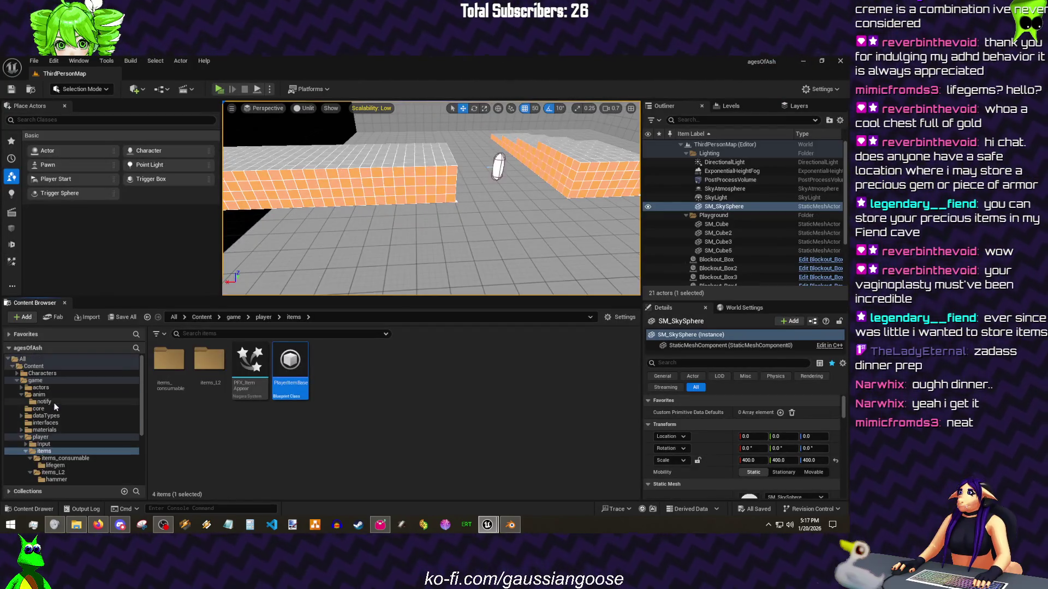
{"action": "left_click", "coordinate": [44, 402]}
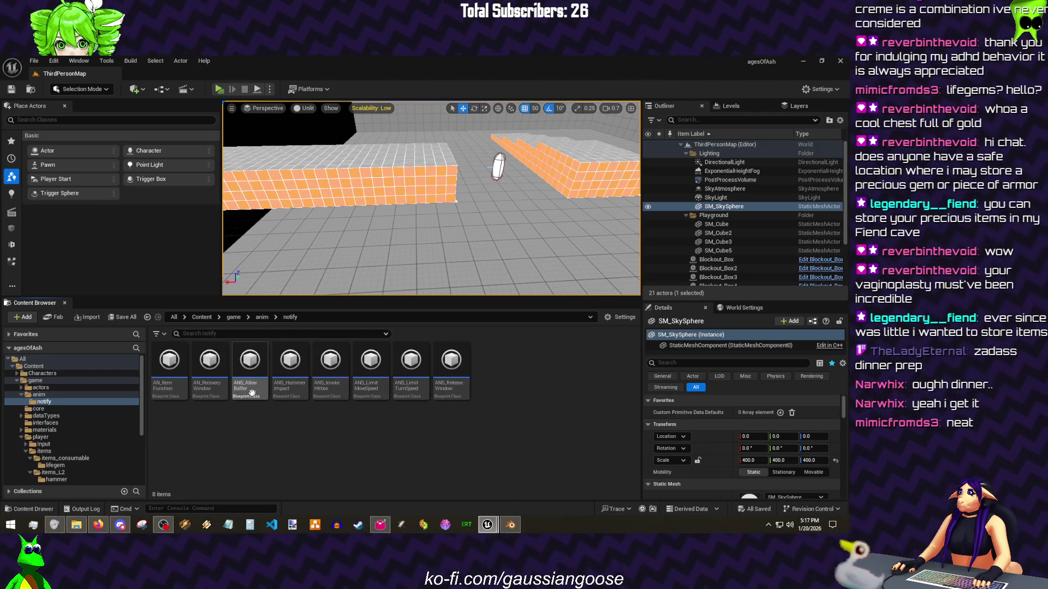
Step: Open AN_ItemFunction and follow its Item Function Jumptable node into BP_Kira's function graph
{"action": "double_click", "coordinate": [175, 390]}
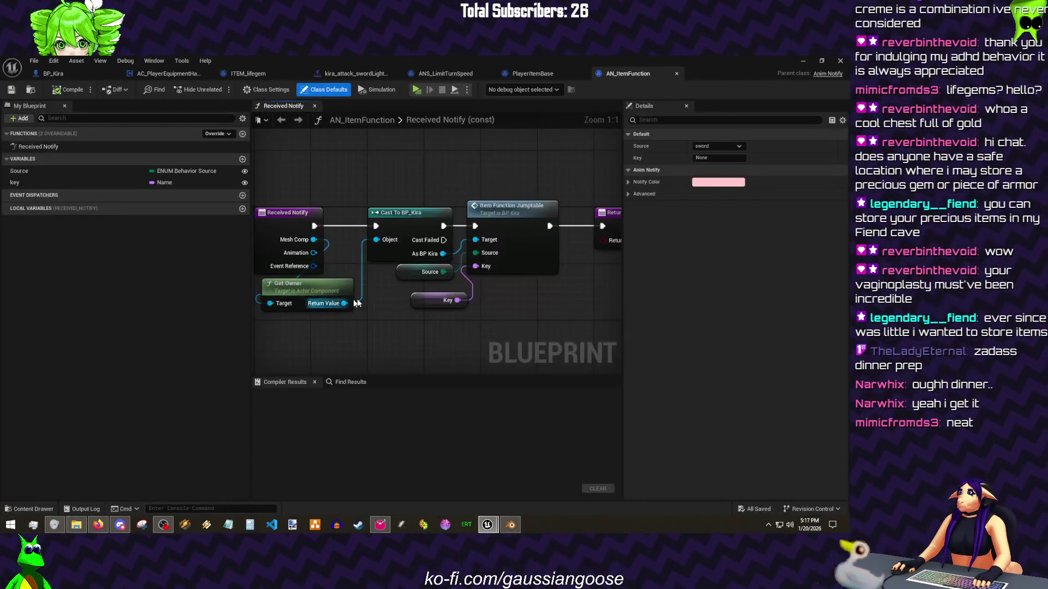
{"action": "left_click", "coordinate": [418, 293]}
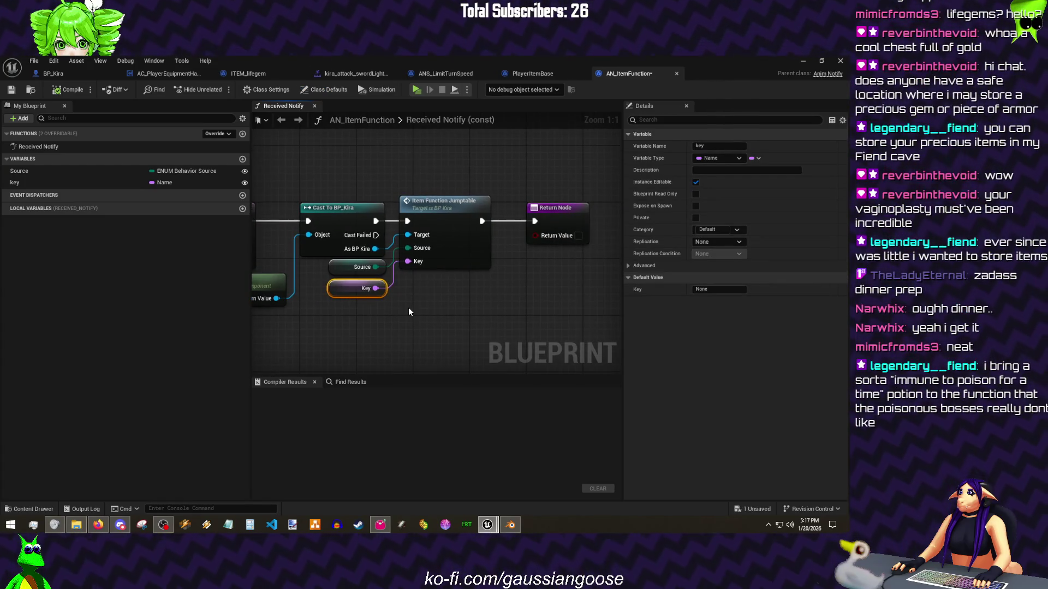
{"action": "left_click", "coordinate": [435, 310]}
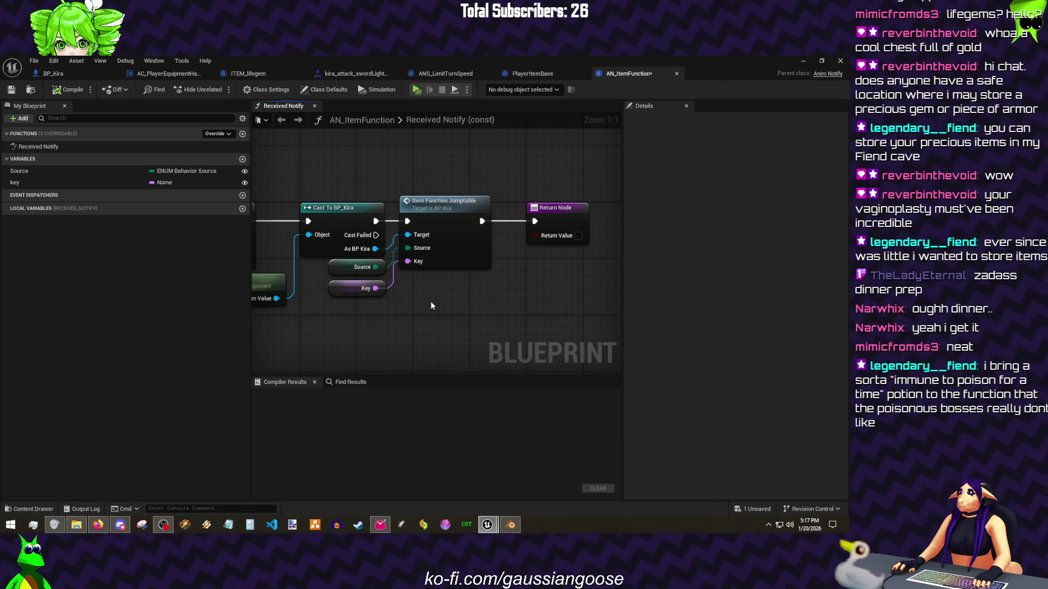
{"action": "double_click", "coordinate": [443, 201]}
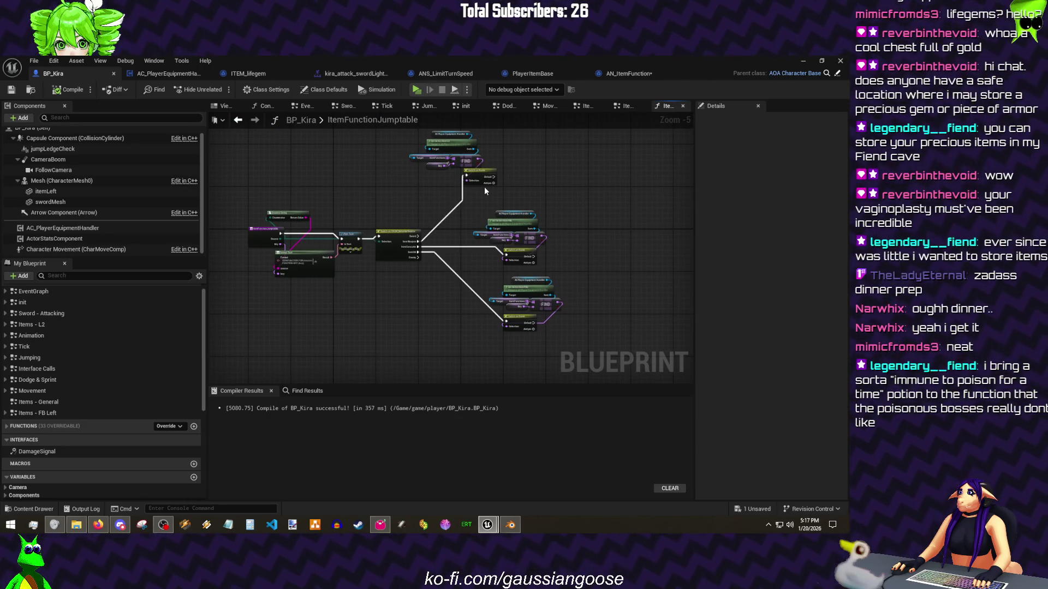
Step: Add a lifegemHeal case to the Switch on Name node and close the extra graph tabs
{"action": "scroll", "coordinate": [431, 215], "scroll_direction": "up", "scroll_amount": 3}
{"action": "mouse_move", "coordinate": [449, 238]}
{"action": "left_mouse_down"}
{"action": "mouse_move", "coordinate": [367, 194]}
{"action": "mouse_move", "coordinate": [264, 230]}
{"action": "left_mouse_up"}
{"action": "left_click", "coordinate": [440, 305]}
{"action": "left_click", "coordinate": [760, 158]}
{"action": "double_click", "coordinate": [760, 158]}
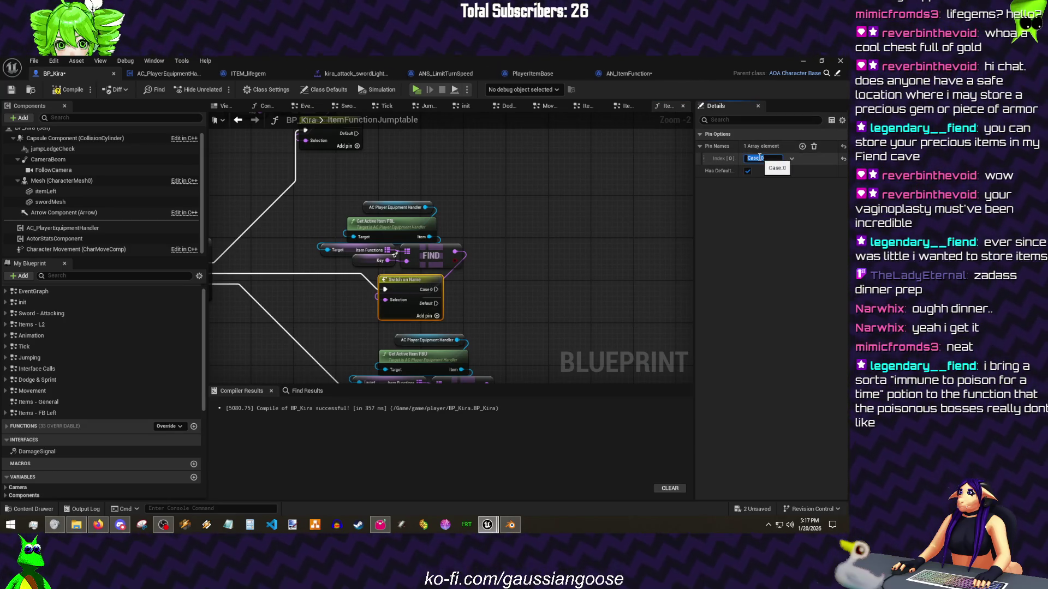
{"action": "type", "text": "lifegemHi"}
{"action": "type", "text": "eal"}
{"action": "key", "text": "Return"}
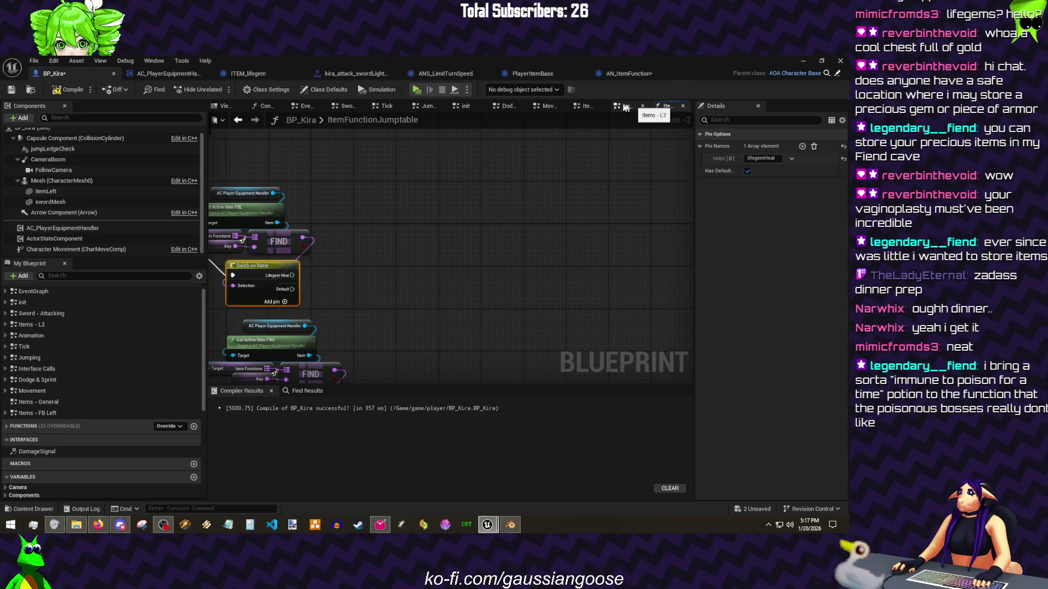
{"action": "left_click", "coordinate": [644, 106]}
{"action": "left_click", "coordinate": [620, 106]}
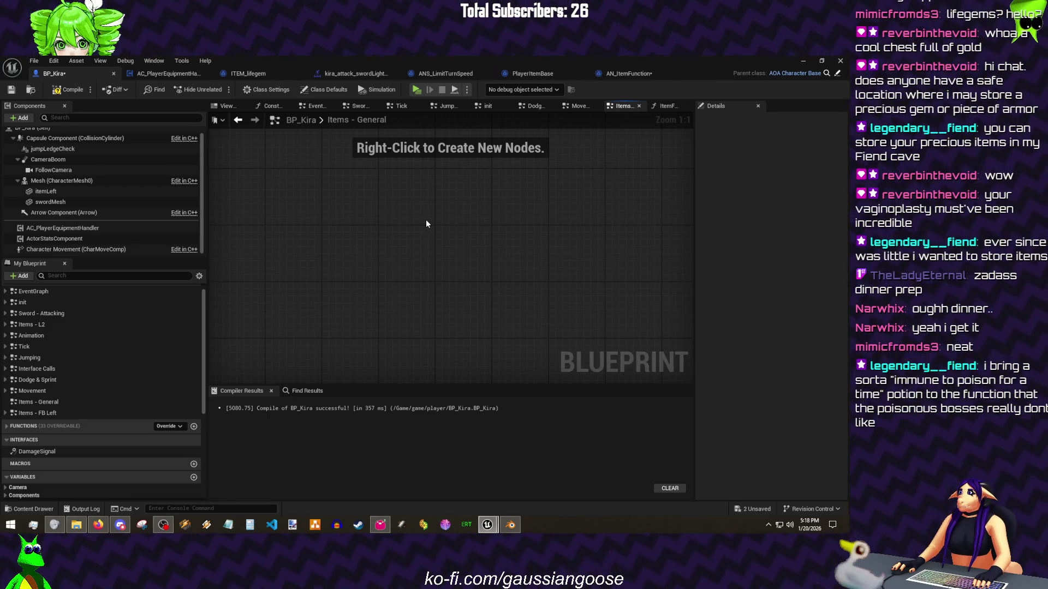
Step: Add a custom event named LifegemHealEvent in the Items - General graph
{"action": "right_click", "coordinate": [413, 228]}
{"action": "type", "text": "custo"}
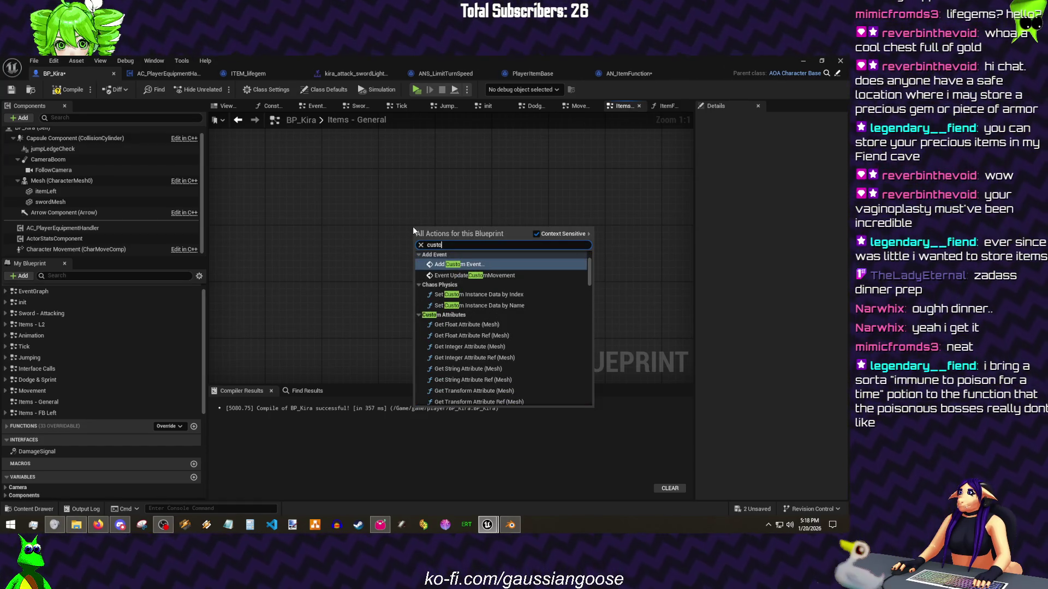
{"action": "key", "text": "Return"}
{"action": "type", "text": "LifegemHealEvent"}
{"action": "key", "text": "Return"}
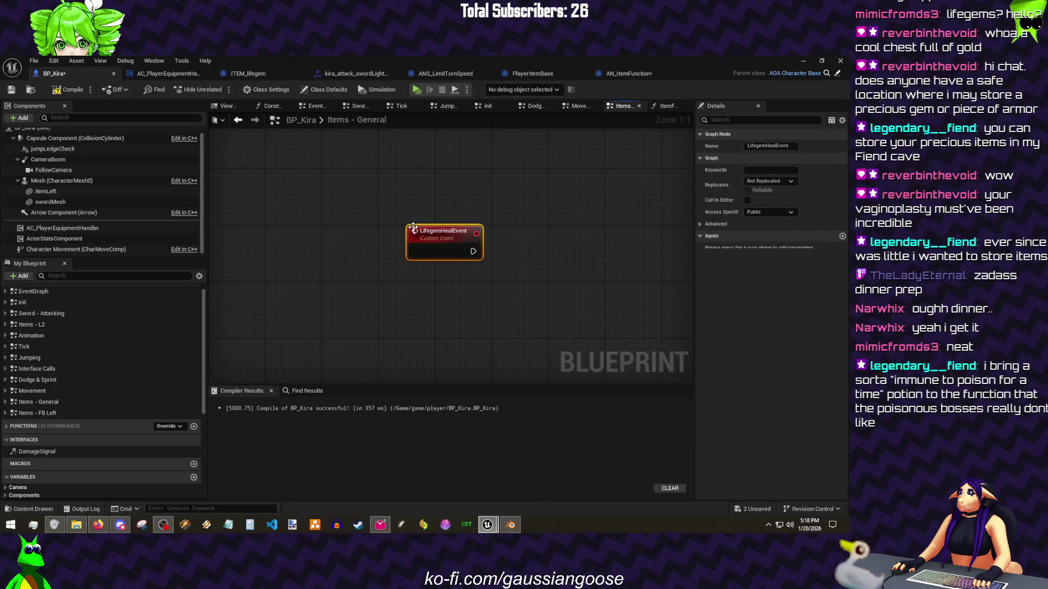
{"action": "left_click_drag", "start_coordinate": [414, 228], "coordinate": [384, 228]}
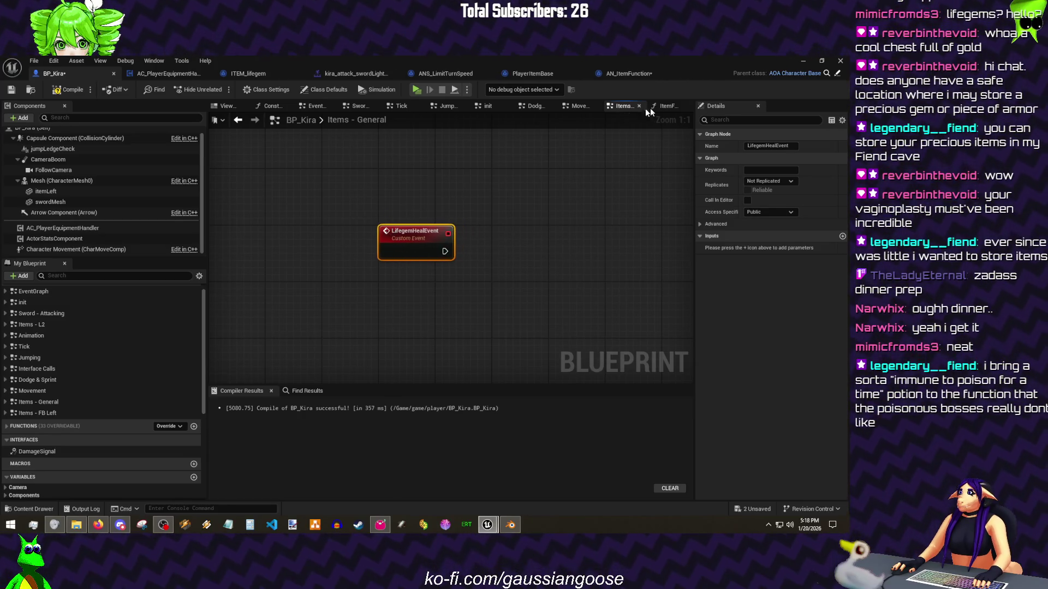
Step: Call LifegemHealEvent from the jumptable's Lifegem Heal case
{"action": "left_click", "coordinate": [655, 107]}
{"action": "left_click_drag", "start_coordinate": [239, 270], "coordinate": [302, 233]}
{"action": "type", "text": "lifegem"}
{"action": "key", "text": "Return"}
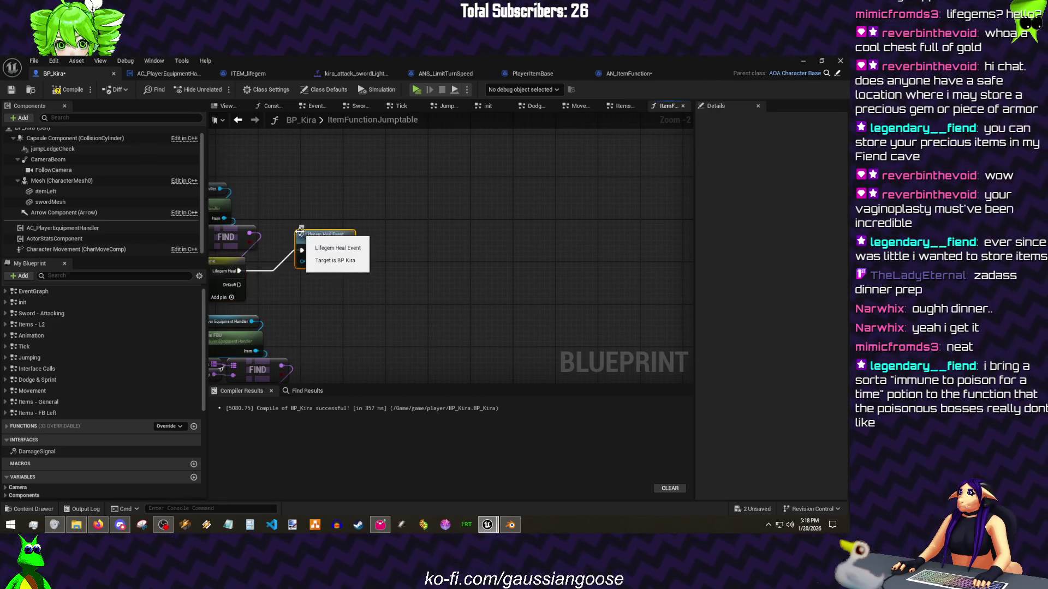
{"action": "double_click", "coordinate": [300, 232]}
Step: Save all assets and compile BP_Kira
{"action": "key", "text": "ctrl+shift+s"}
{"action": "left_click", "coordinate": [66, 89]}
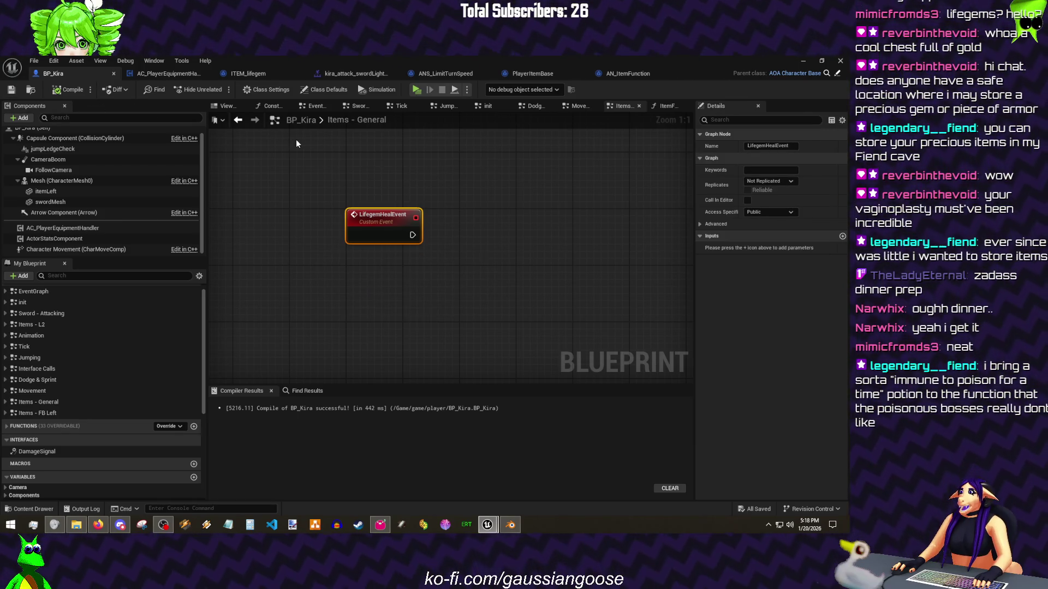
{"action": "left_click", "coordinate": [297, 141]}
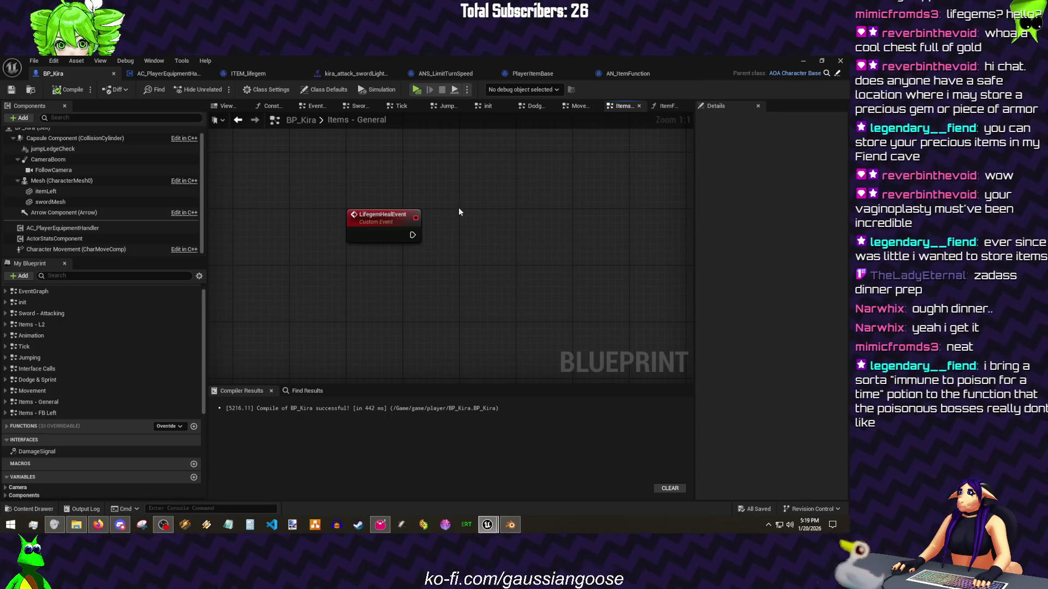
{"action": "right_click", "coordinate": [407, 252]}
Step: Add a timeline named lifegemHeal beside LifegemHealEvent
{"action": "type", "text": "add timeline"}
{"action": "key", "text": "Return"}
{"action": "type", "text": "lifegemHe"}
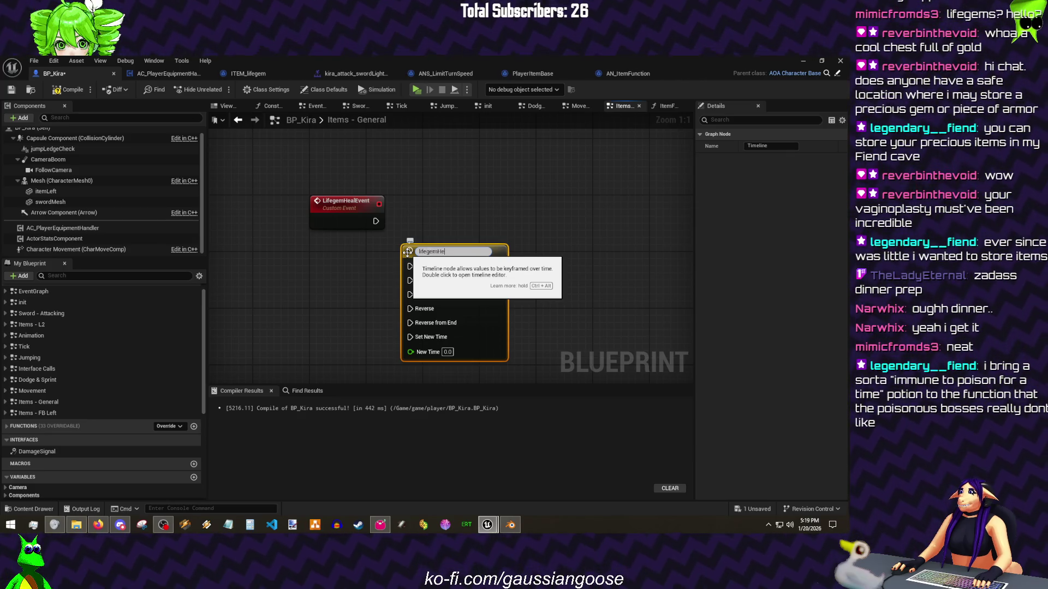
{"action": "type", "text": "al"}
{"action": "key", "text": "Return"}
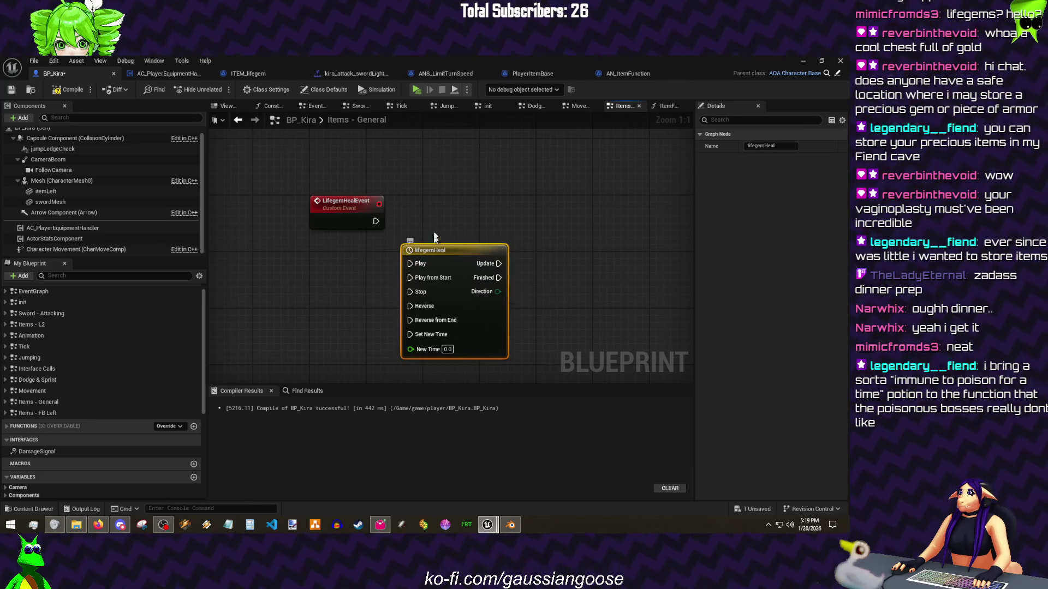
{"action": "mouse_move", "coordinate": [374, 233]}
{"action": "left_mouse_down"}
{"action": "mouse_move", "coordinate": [443, 235]}
{"action": "mouse_move", "coordinate": [420, 239]}
{"action": "left_mouse_up"}
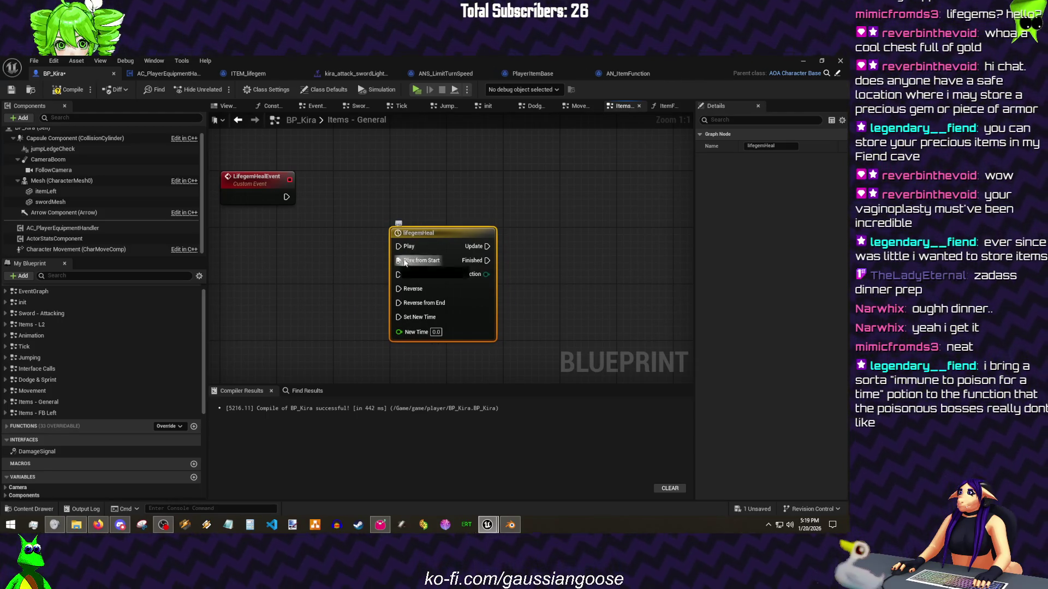
{"action": "left_click_drag", "start_coordinate": [451, 185], "coordinate": [448, 188]}
{"action": "left_click_drag", "start_coordinate": [448, 235], "coordinate": [446, 180]}
{"action": "mouse_move", "coordinate": [505, 207]}
{"action": "left_mouse_down"}
{"action": "mouse_move", "coordinate": [387, 223]}
{"action": "mouse_move", "coordinate": [371, 203]}
{"action": "left_mouse_up"}
Step: Add an Actor Stats Component reference, a Get Hp Current node and a float Add node
{"action": "left_click_drag", "start_coordinate": [57, 239], "coordinate": [354, 337]}
{"action": "left_click_drag", "start_coordinate": [431, 317], "coordinate": [429, 318]}
{"action": "type", "text": "get heal"}
{"action": "key", "text": "BackSpace"}
{"action": "key", "text": "BackSpace"}
{"action": "key", "text": "BackSpace"}
{"action": "type", "text": "p"}
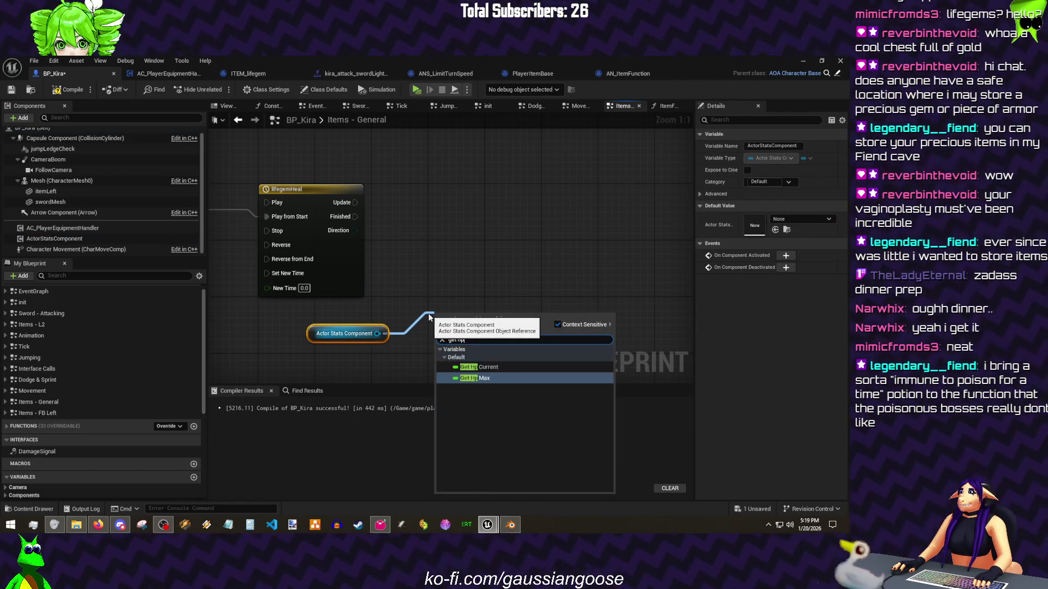
{"action": "key", "text": "Up"}
{"action": "key", "text": "Return"}
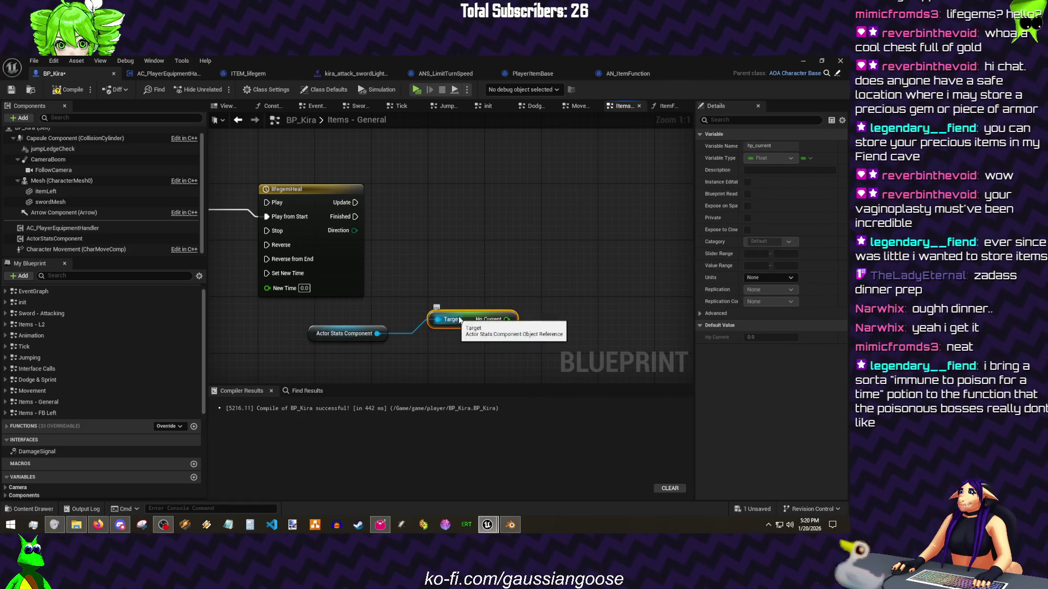
{"action": "mouse_move", "coordinate": [465, 313]}
{"action": "left_mouse_down"}
{"action": "mouse_move", "coordinate": [355, 359]}
{"action": "mouse_move", "coordinate": [396, 269]}
{"action": "mouse_move", "coordinate": [377, 268]}
{"action": "mouse_move", "coordinate": [386, 201]}
{"action": "left_mouse_up"}
{"action": "type", "text": "+"}
{"action": "key", "text": "Return"}
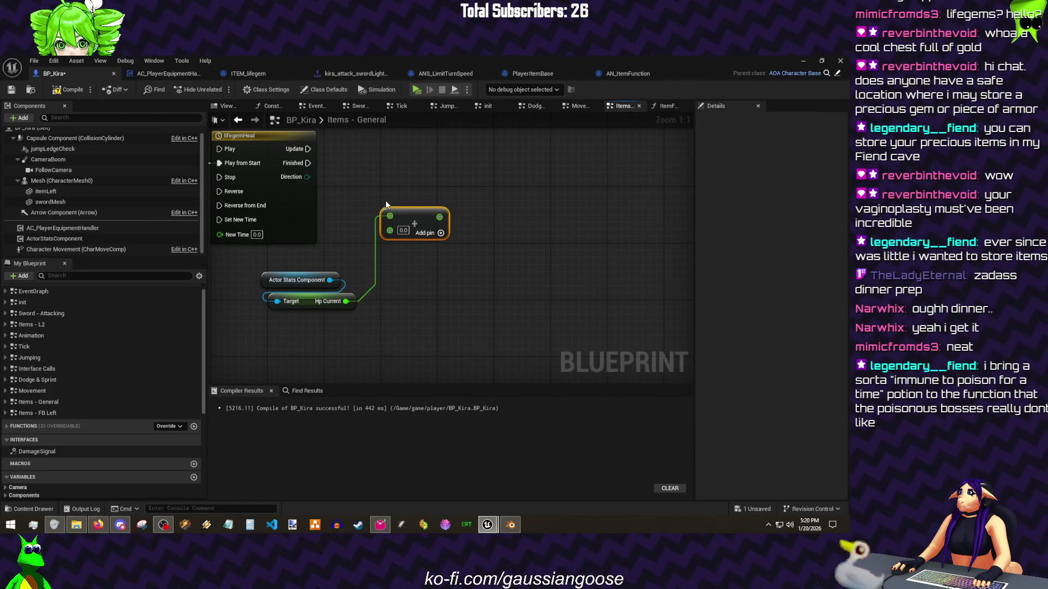
Step: Insert a multiply node to the left of the Add node
{"action": "left_click_drag", "start_coordinate": [334, 176], "coordinate": [407, 226]}
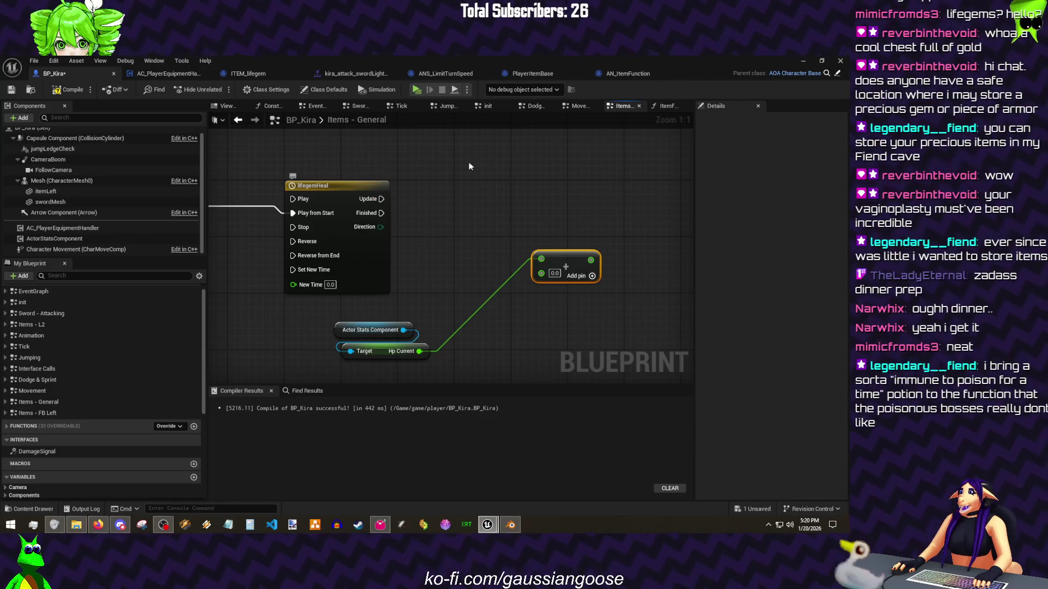
{"action": "key", "text": "f"}
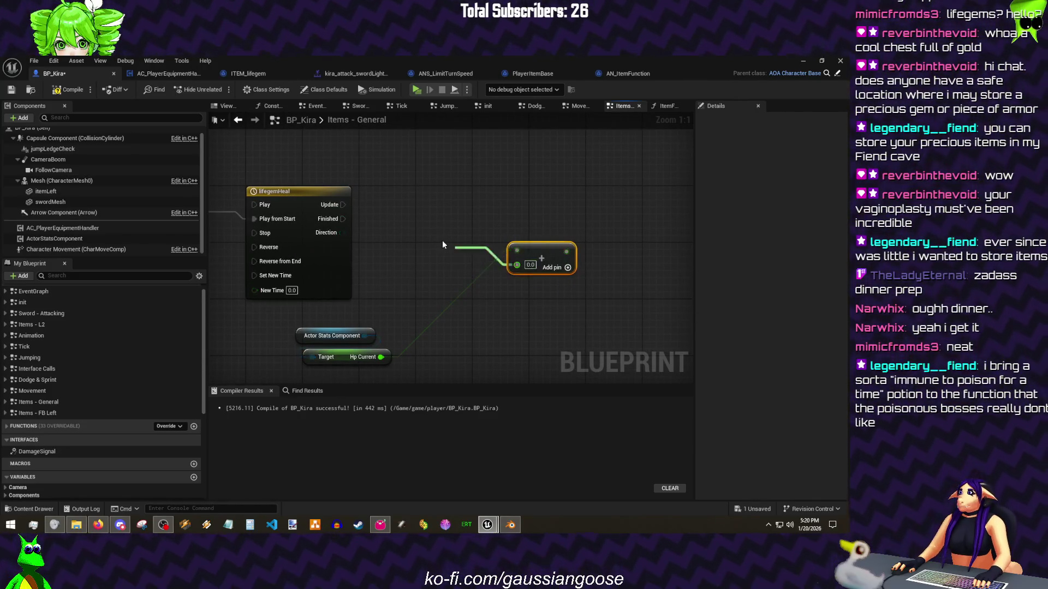
{"action": "left_click_drag", "start_coordinate": [442, 241], "coordinate": [443, 241]}
{"action": "type", "text": "-"}
{"action": "key", "text": "Return"}
{"action": "left_click_drag", "start_coordinate": [488, 251], "coordinate": [438, 244]}
{"action": "left_click", "coordinate": [426, 245]}
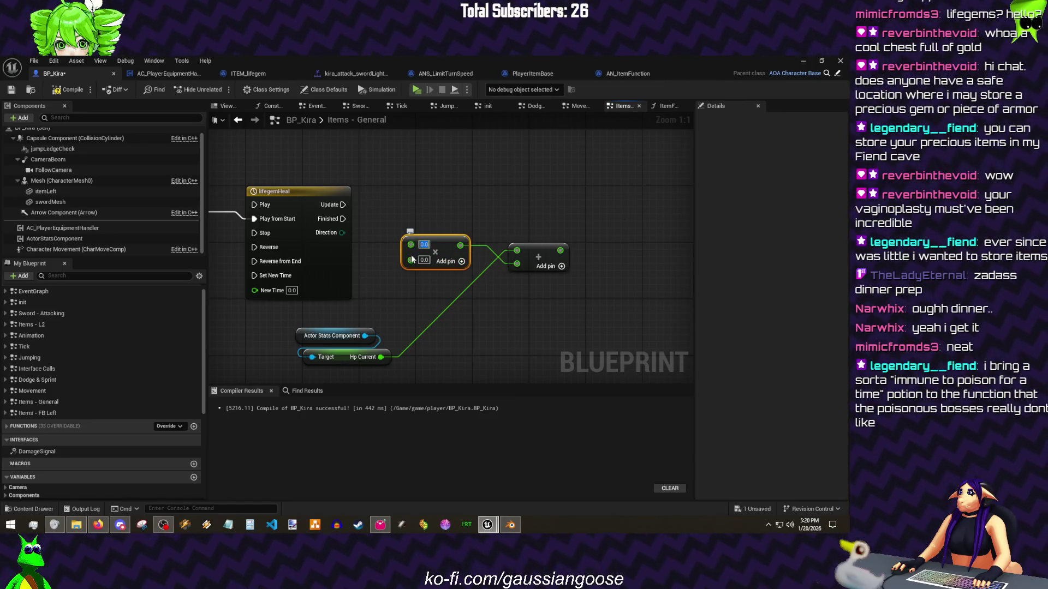
Step: Add a Get World Delta Seconds node and arrange the math nodes beside Hp Current
{"action": "left_click_drag", "start_coordinate": [387, 263], "coordinate": [387, 264]}
{"action": "type", "text": "delta"}
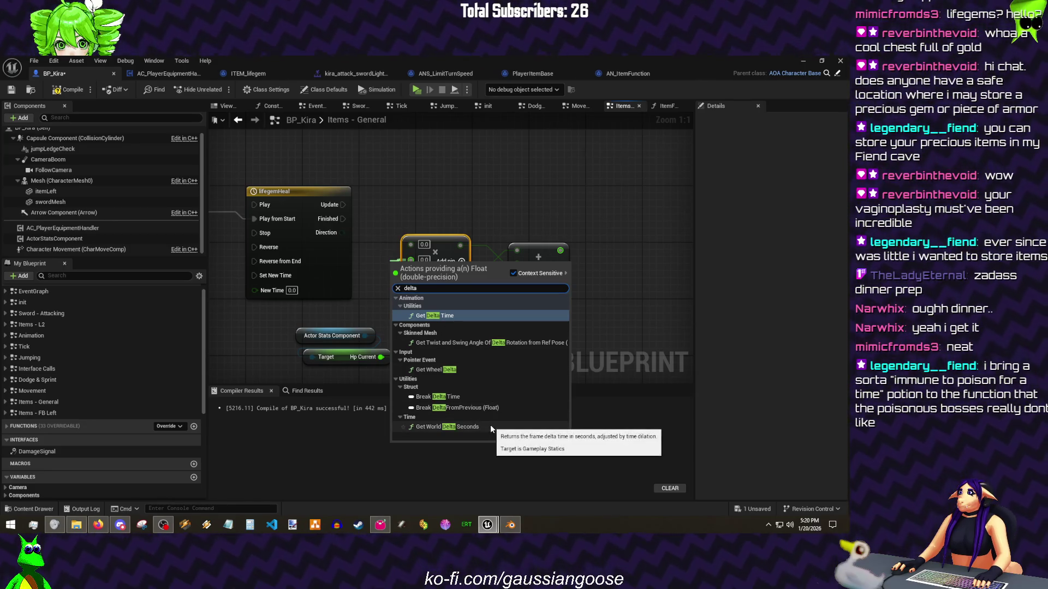
{"action": "left_click", "coordinate": [490, 426]}
{"action": "left_click_drag", "start_coordinate": [412, 281], "coordinate": [419, 302]}
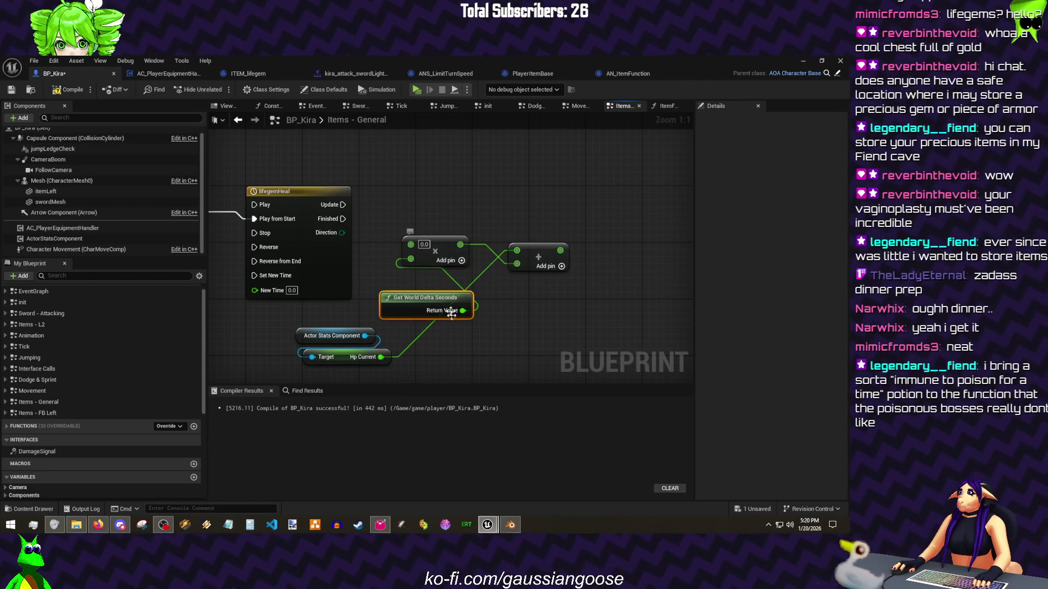
{"action": "mouse_move", "coordinate": [431, 245]}
{"action": "left_mouse_down"}
{"action": "mouse_move", "coordinate": [382, 355]}
{"action": "mouse_move", "coordinate": [366, 258]}
{"action": "left_mouse_up"}
{"action": "left_click_drag", "start_coordinate": [445, 341], "coordinate": [368, 306]}
{"action": "mouse_move", "coordinate": [329, 209]}
{"action": "left_mouse_down"}
{"action": "mouse_move", "coordinate": [360, 292]}
{"action": "mouse_move", "coordinate": [344, 292]}
{"action": "left_mouse_up"}
{"action": "left_click_drag", "start_coordinate": [576, 219], "coordinate": [452, 281]}
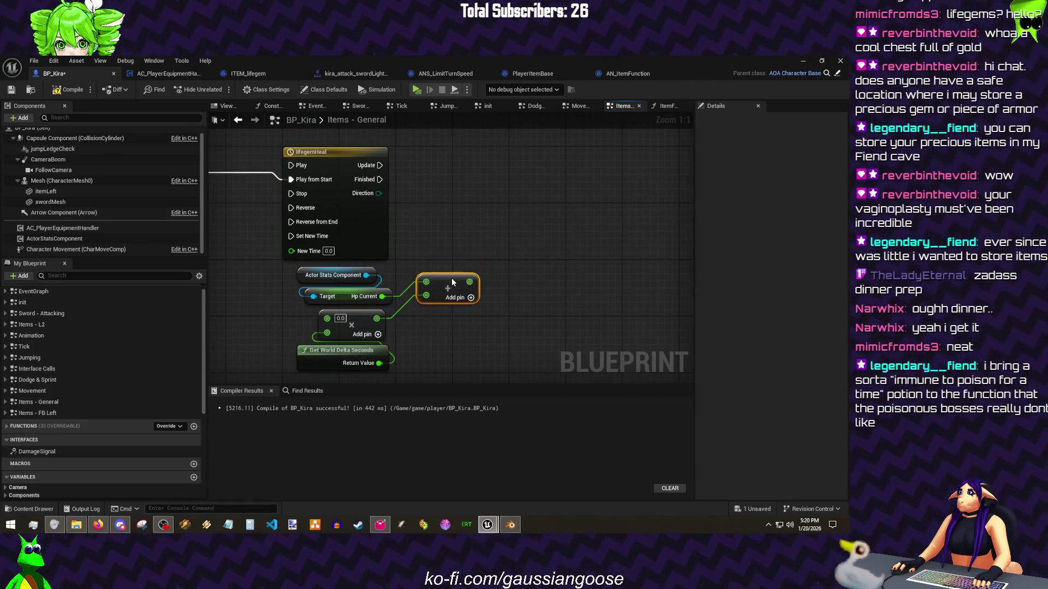
Step: Add a SET Hp Current node and a Min node after the Add result
{"action": "left_click", "coordinate": [375, 276]}
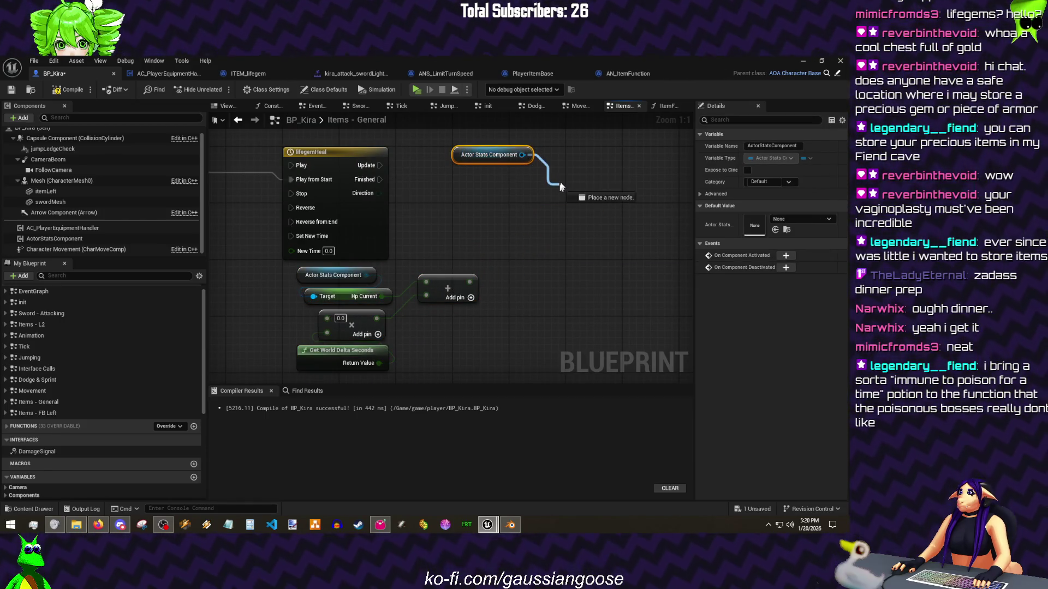
{"action": "left_click_drag", "start_coordinate": [561, 186], "coordinate": [562, 184]}
{"action": "type", "text": "set hp cu"}
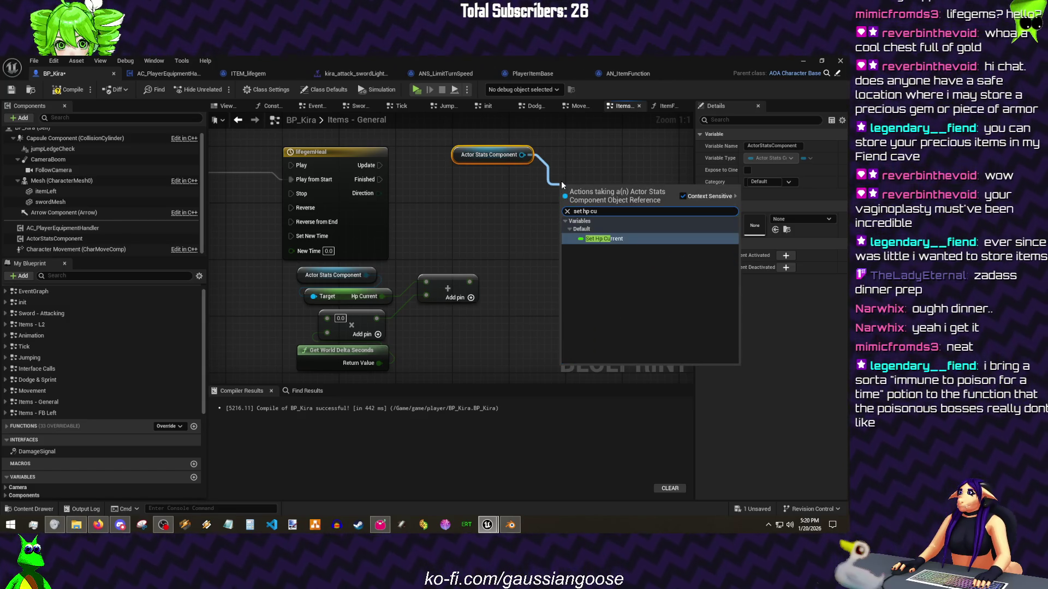
{"action": "key", "text": "Return"}
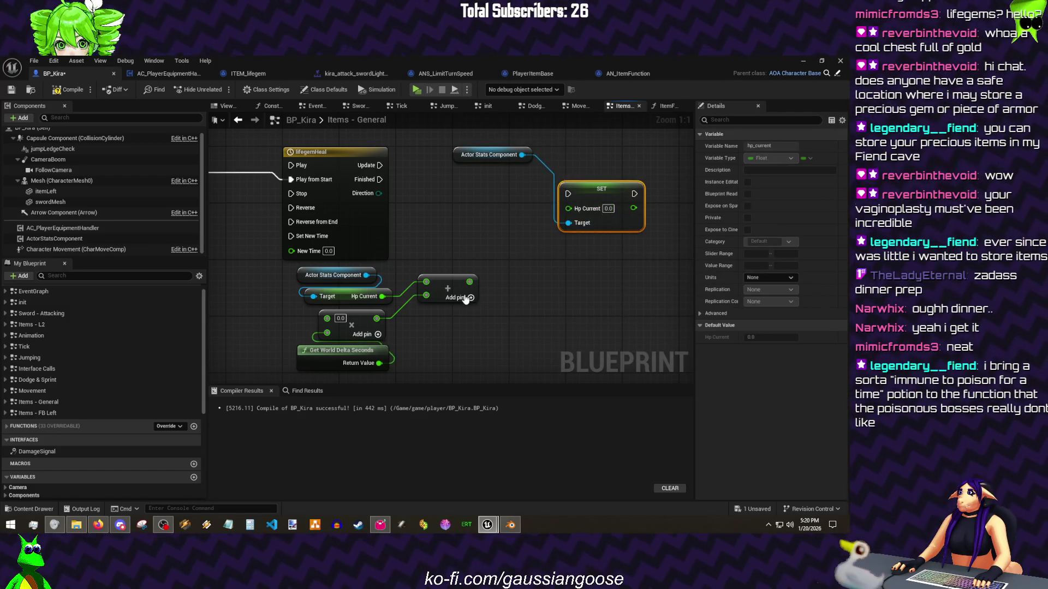
{"action": "left_click_drag", "start_coordinate": [469, 281], "coordinate": [504, 252]}
{"action": "type", "text": "max"}
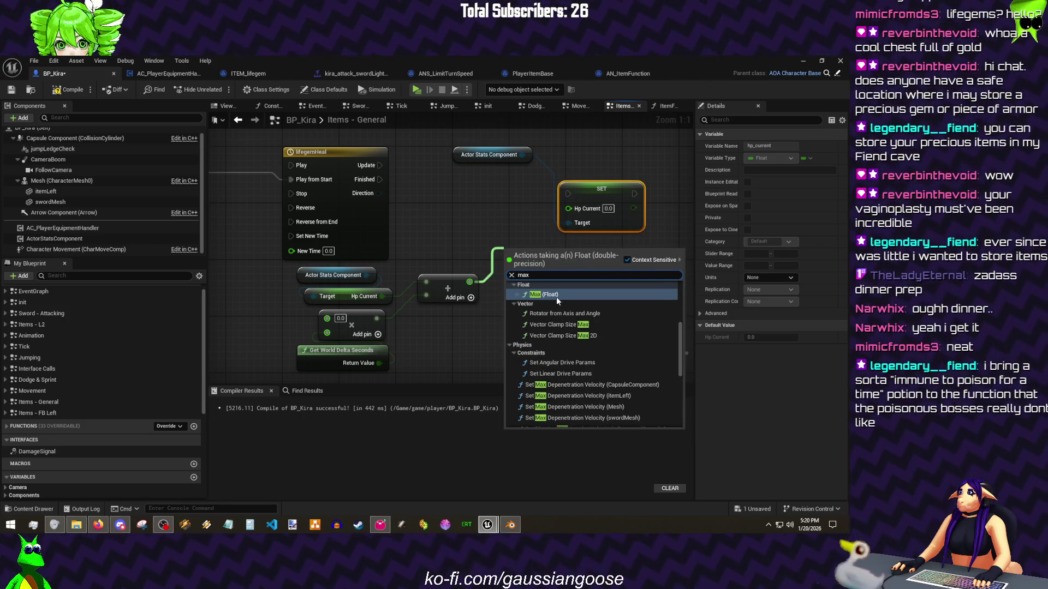
{"action": "key", "text": "BackSpace"}
{"action": "key", "text": "BackSpace"}
{"action": "type", "text": "in"}
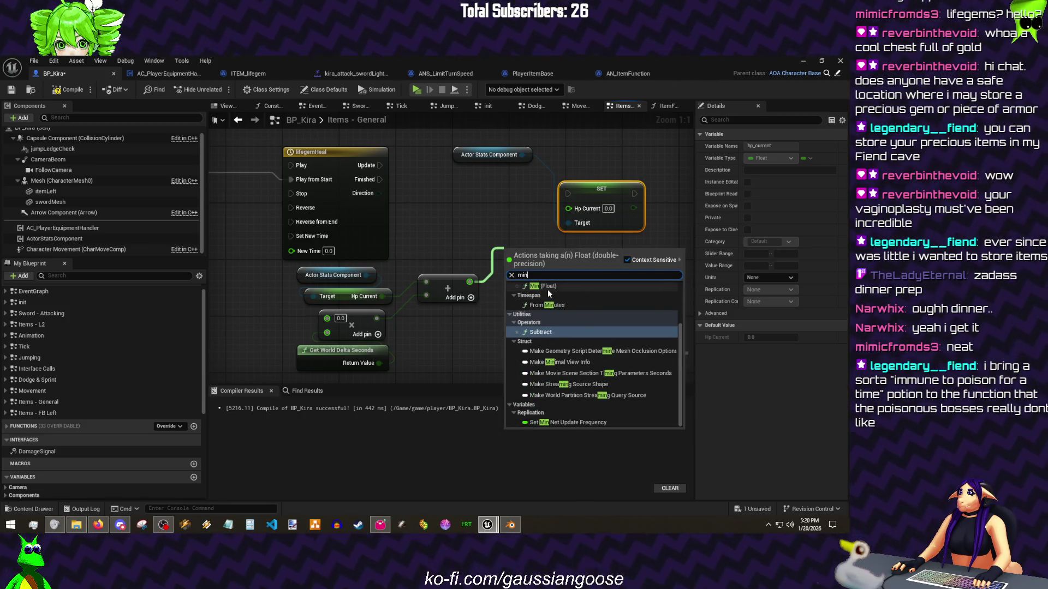
{"action": "left_click", "coordinate": [548, 287]}
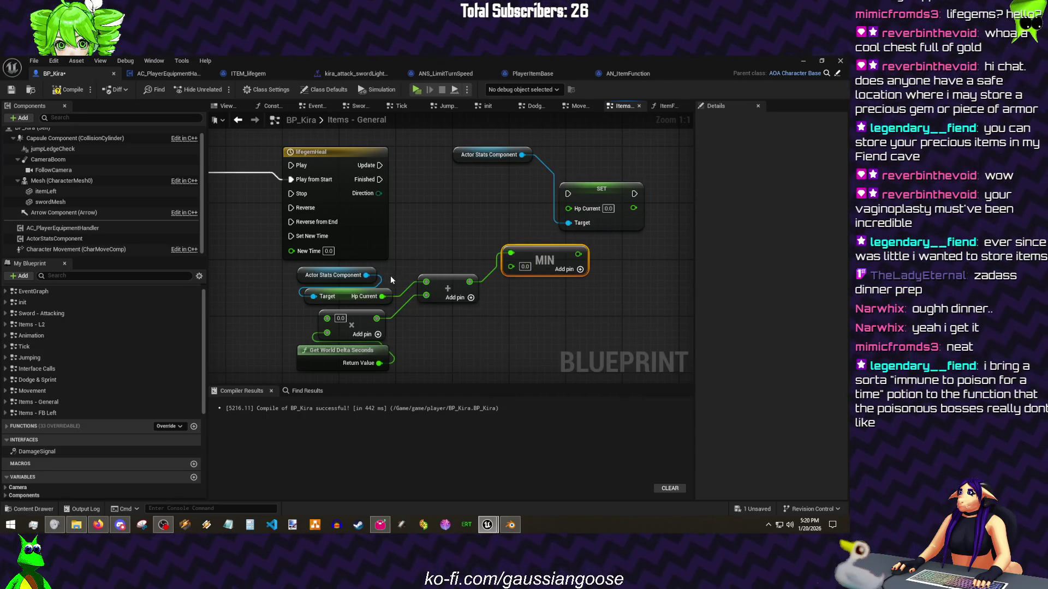
Step: Feed Get Hp Max into Min and wire Min and the timeline Update into SET Hp Current
{"action": "left_click_drag", "start_coordinate": [366, 275], "coordinate": [414, 251]}
{"action": "type", "text": "hp max"}
{"action": "key", "text": "Return"}
{"action": "mouse_move", "coordinate": [481, 254]}
{"action": "left_mouse_down"}
{"action": "mouse_move", "coordinate": [504, 218]}
{"action": "mouse_move", "coordinate": [511, 254]}
{"action": "mouse_move", "coordinate": [568, 207]}
{"action": "left_mouse_up"}
{"action": "left_click_drag", "start_coordinate": [568, 194], "coordinate": [379, 165]}
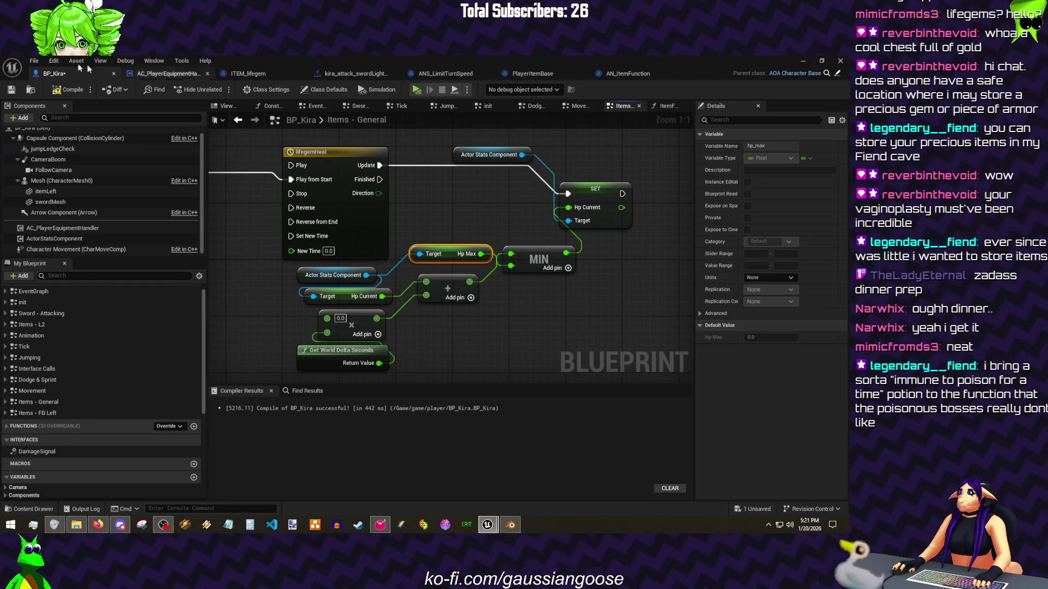
Step: Set the heal rate multiplier to 1.0, then compile and save BP_Kira
{"action": "left_click", "coordinate": [341, 318]}
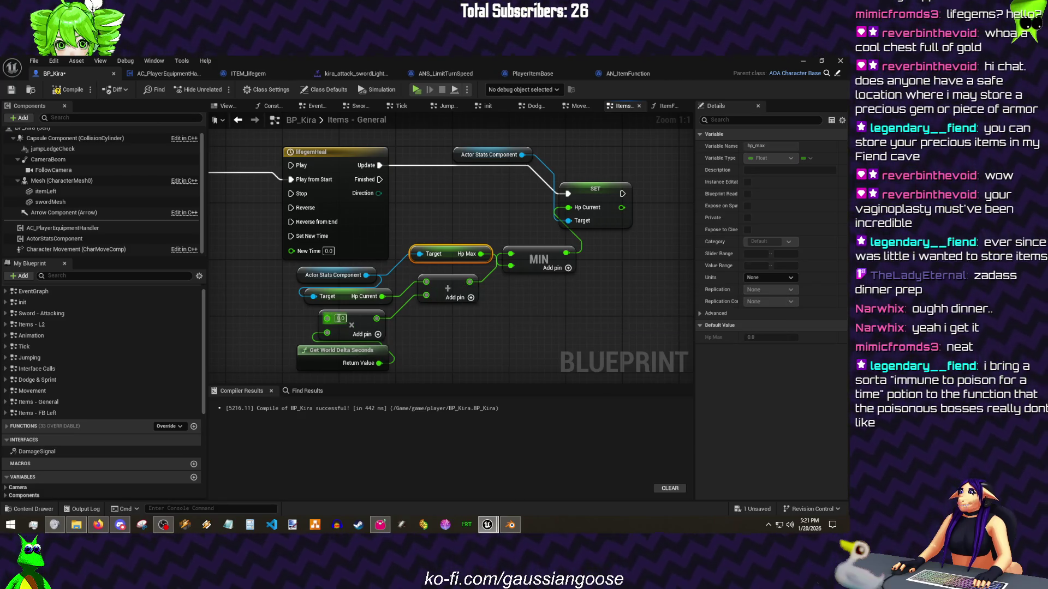
{"action": "left_click", "coordinate": [449, 326]}
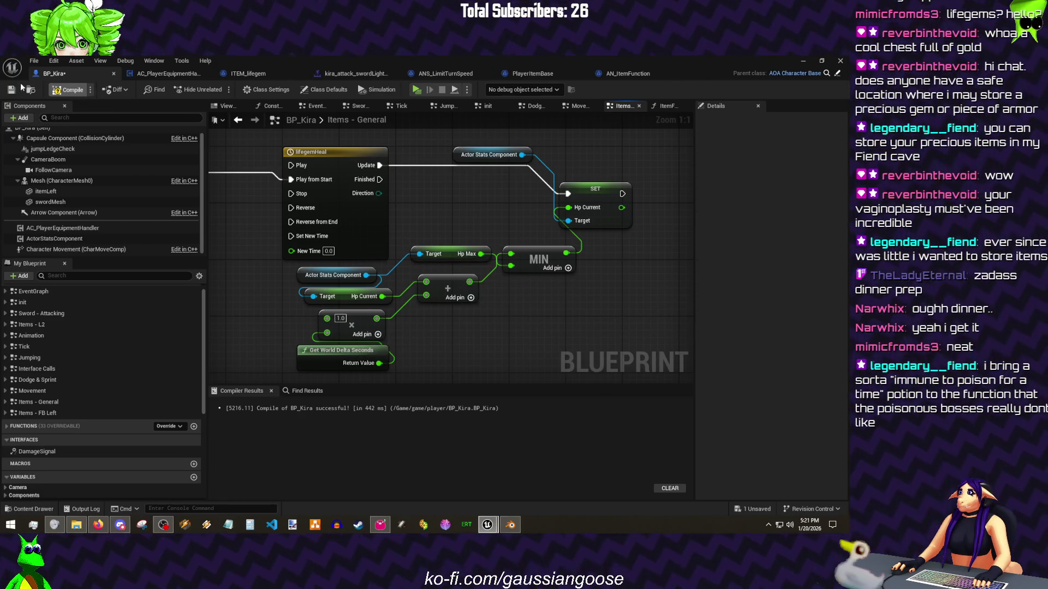
{"action": "left_click", "coordinate": [11, 90]}
{"action": "left_click", "coordinate": [382, 180]}
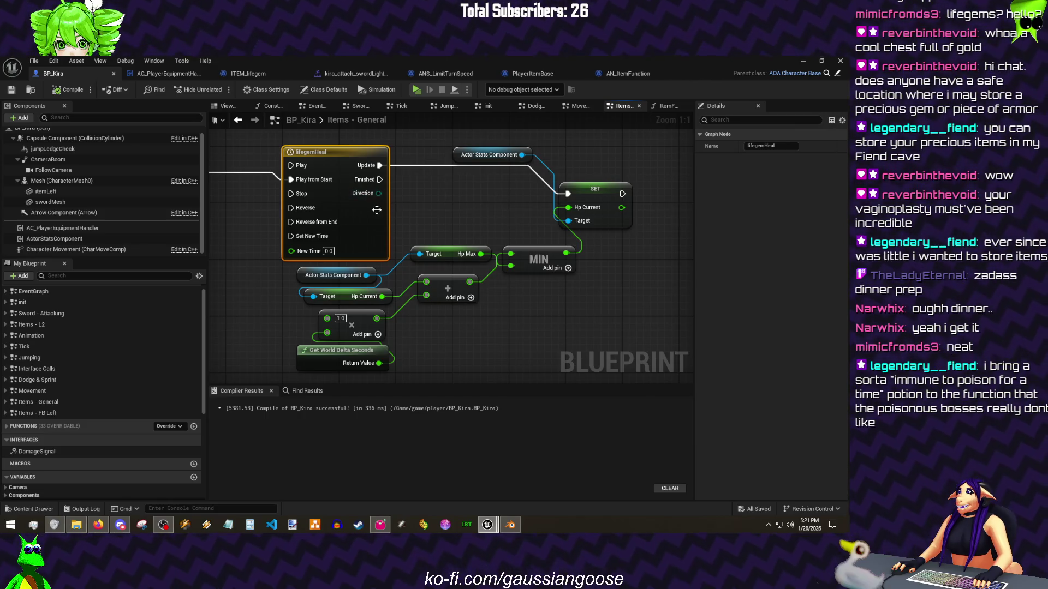
Step: Open the lifegemHeal timeline, then inspect the lifeGem montage's item function notify settings
{"action": "double_click", "coordinate": [376, 210]}
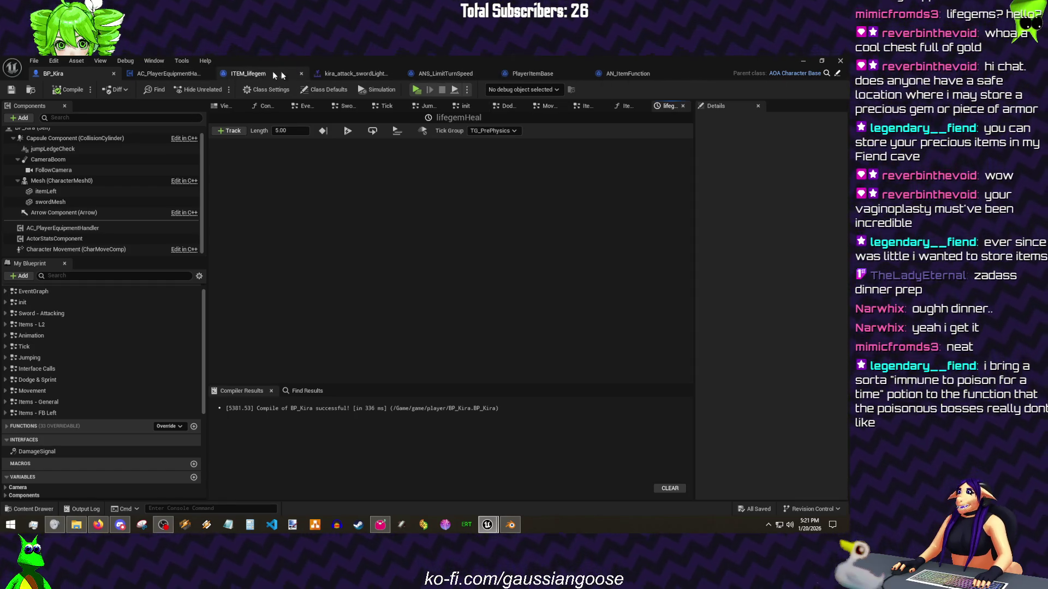
{"action": "left_click", "coordinate": [354, 73]}
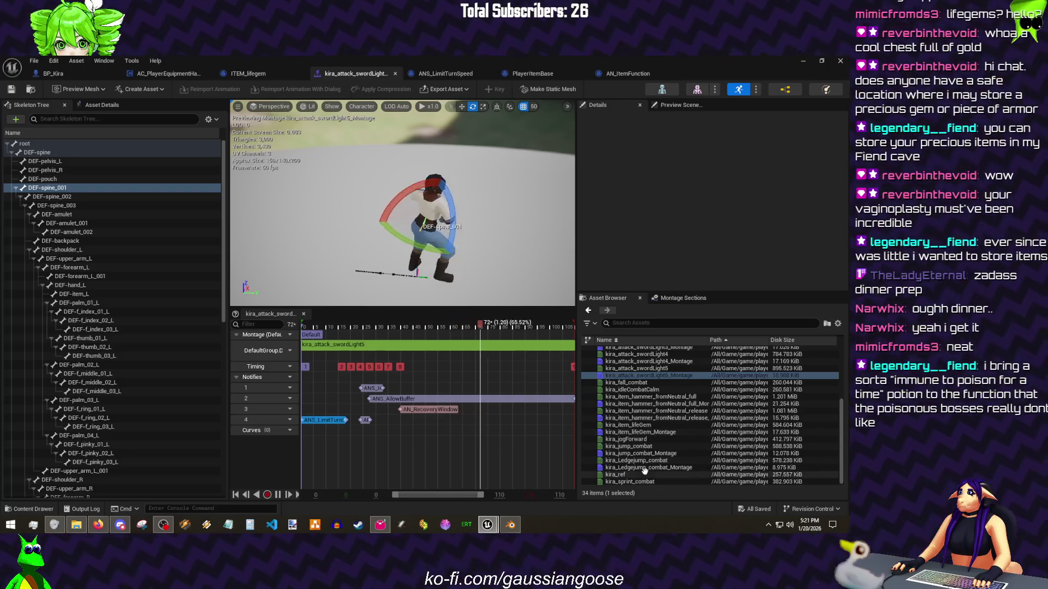
{"action": "double_click", "coordinate": [638, 432]}
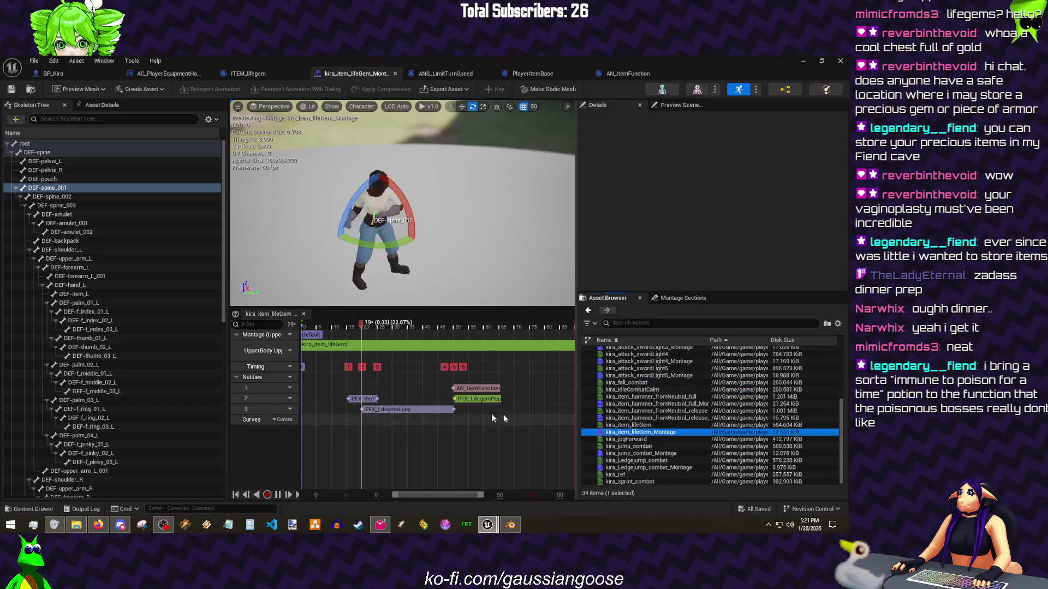
{"action": "left_click", "coordinate": [476, 388]}
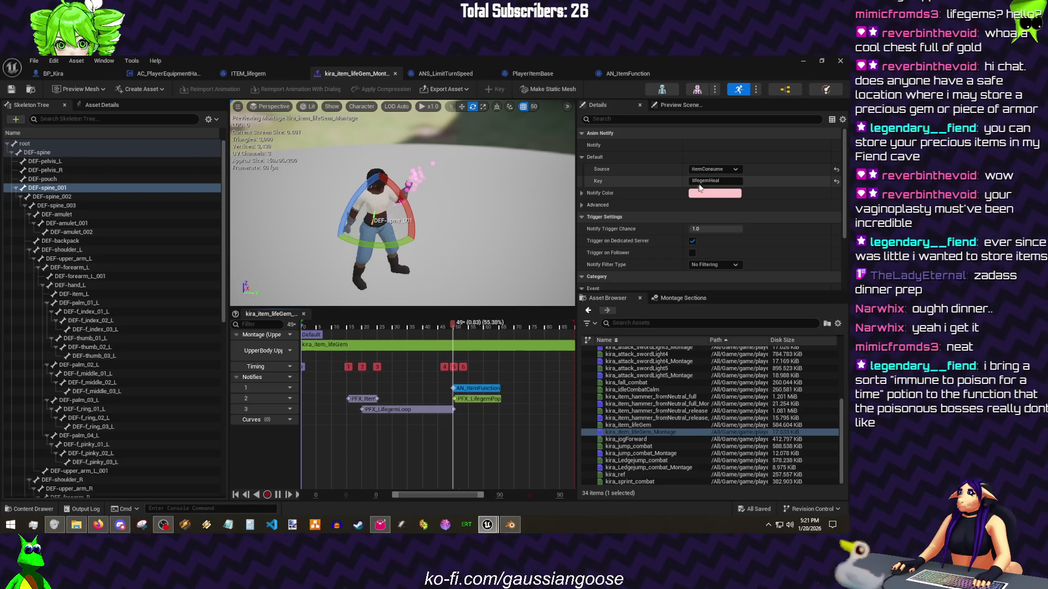
Step: Run a test play of the healing, then return to the BP_Kira blueprint editor
{"action": "left_click", "coordinate": [77, 73]}
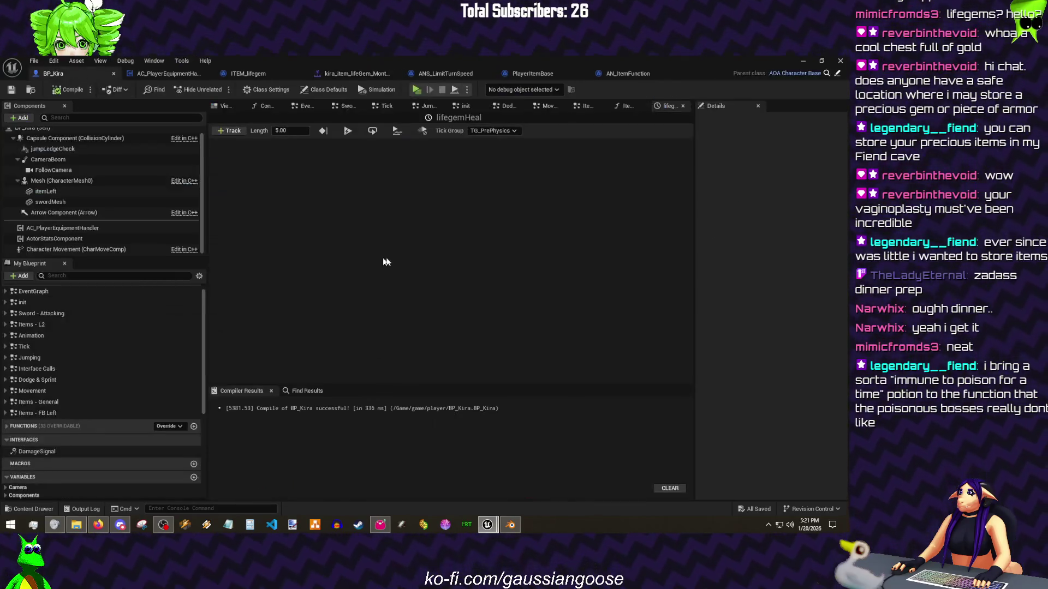
{"action": "left_click", "coordinate": [805, 60]}
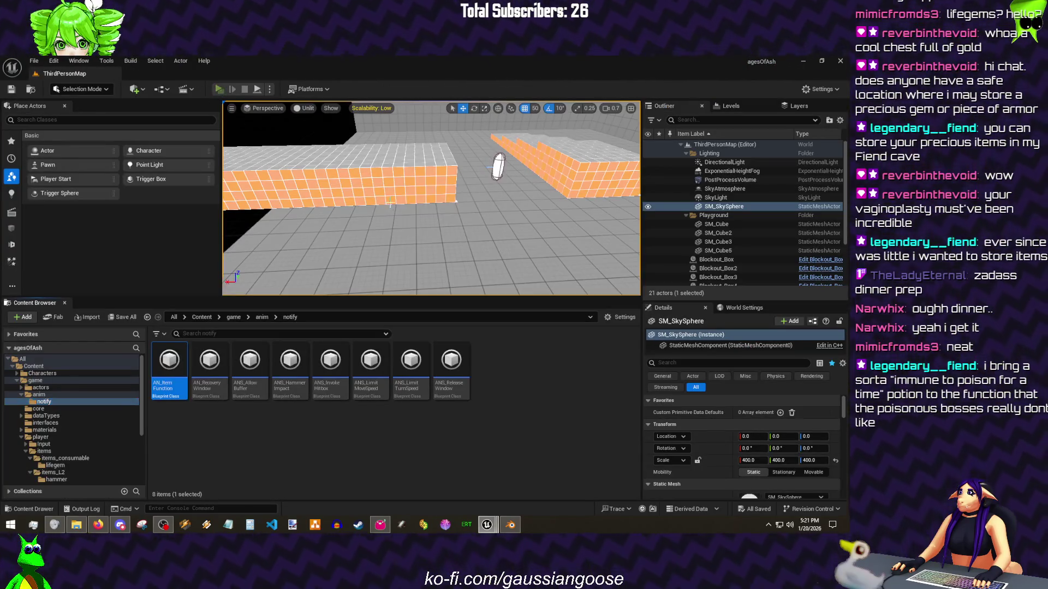
{"action": "key", "text": "alt+Tab"}
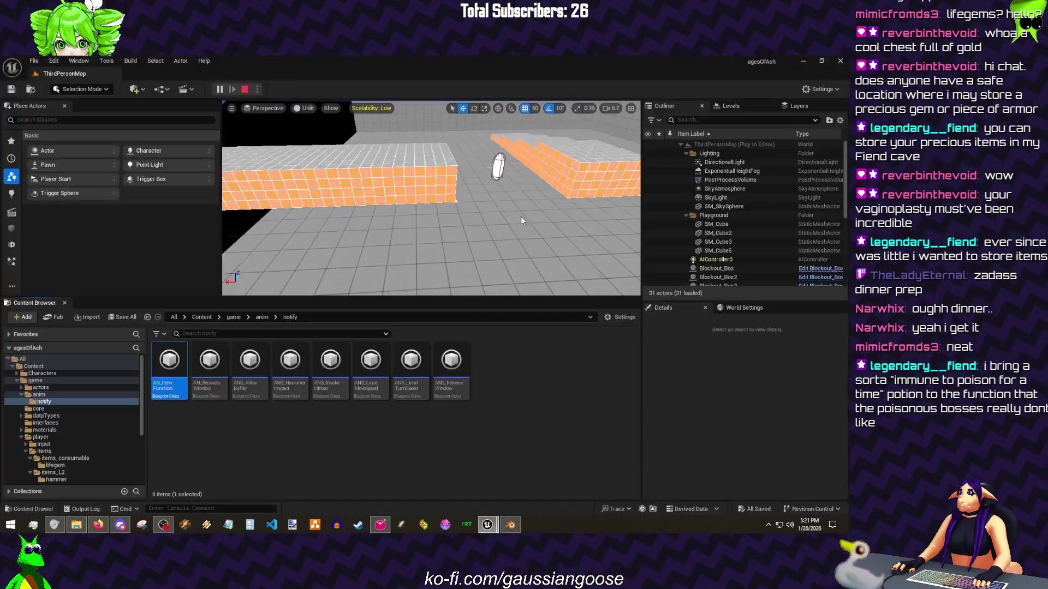
{"action": "key", "text": "Escape"}
{"action": "mouse_move", "coordinate": [501, 519]}
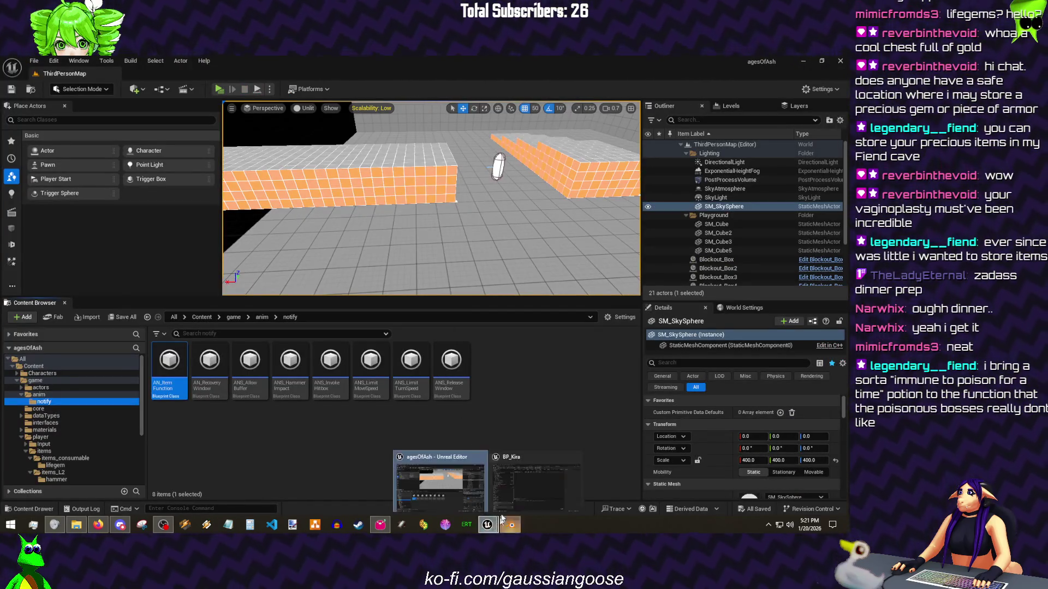
{"action": "left_click", "coordinate": [516, 483]}
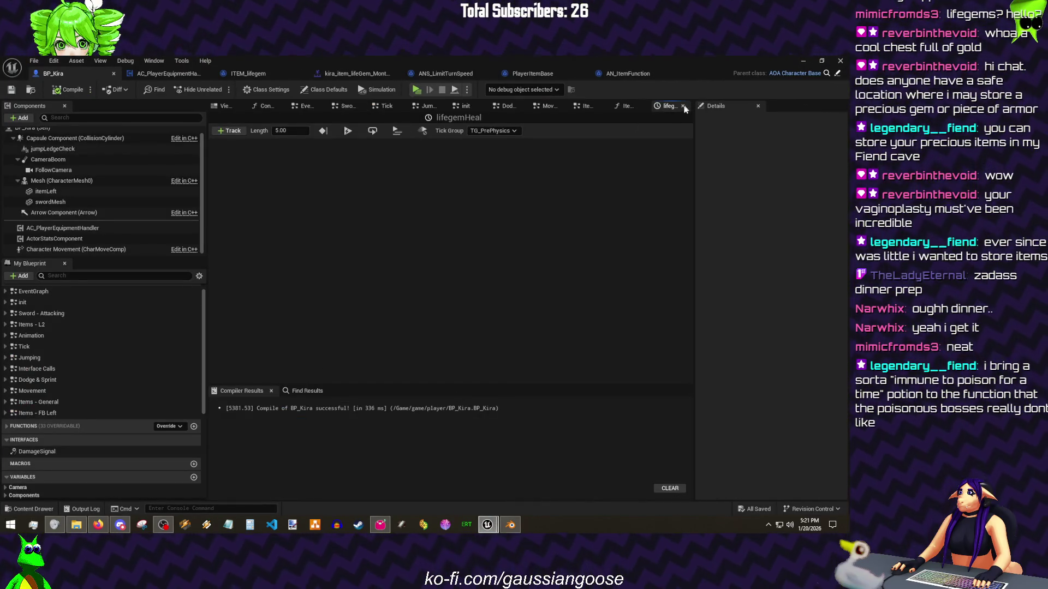
Step: Close the timeline editor and open ItemFunctionJumptable in its own graph tab
{"action": "left_click", "coordinate": [682, 106]}
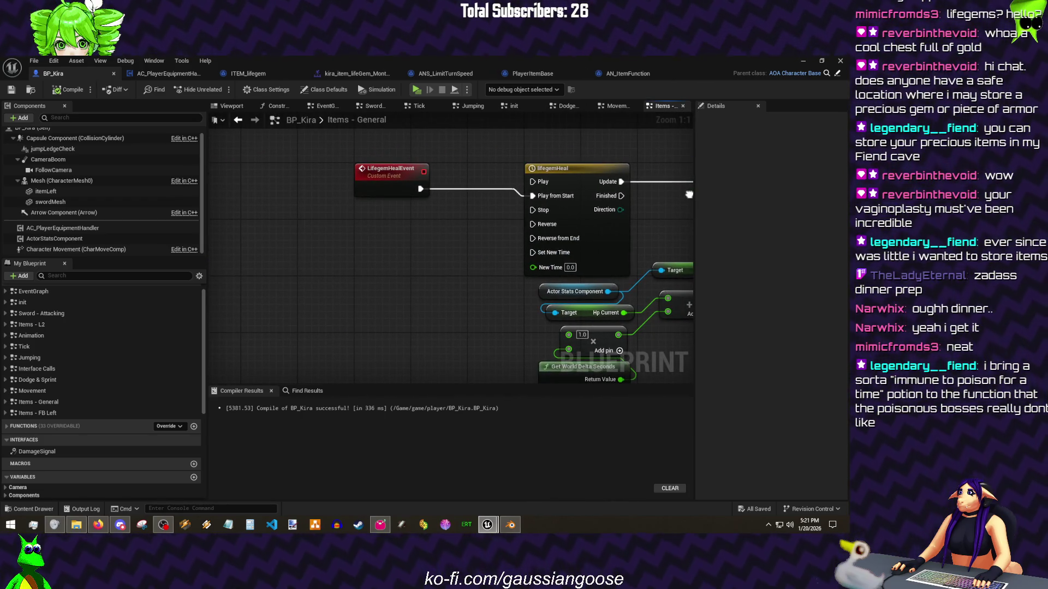
{"action": "left_click_drag", "start_coordinate": [689, 194], "coordinate": [562, 228]}
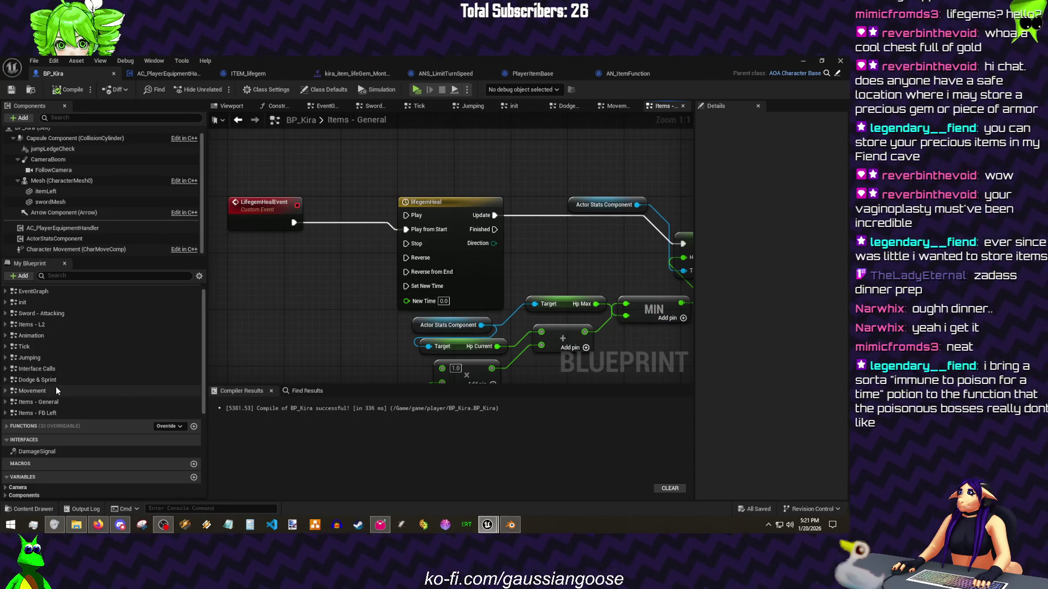
{"action": "left_click", "coordinate": [22, 426]}
{"action": "scroll", "coordinate": [31, 403], "scroll_direction": "down", "scroll_amount": 5}
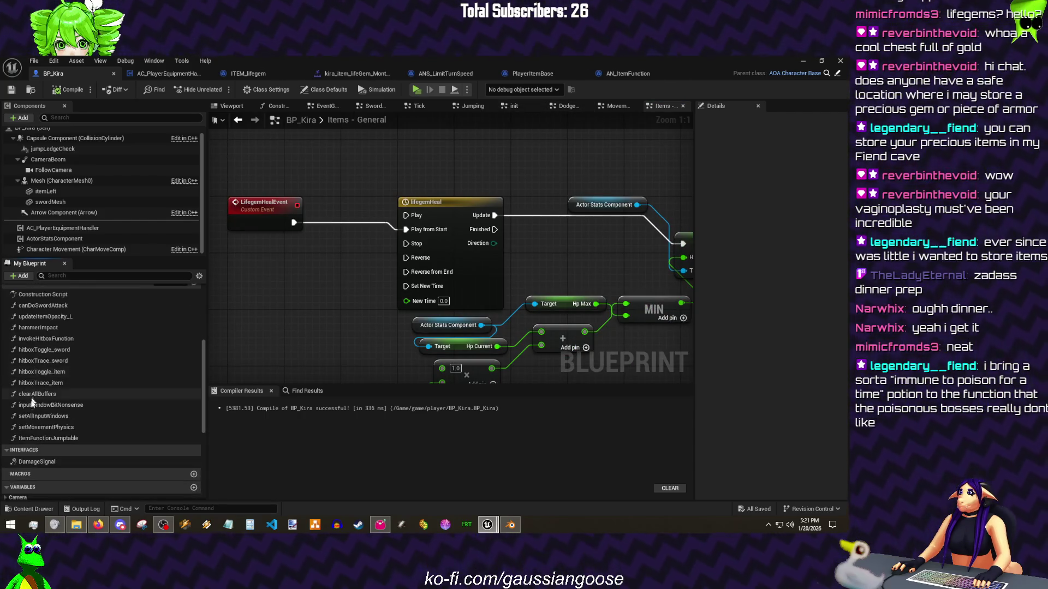
{"action": "right_click", "coordinate": [32, 439]}
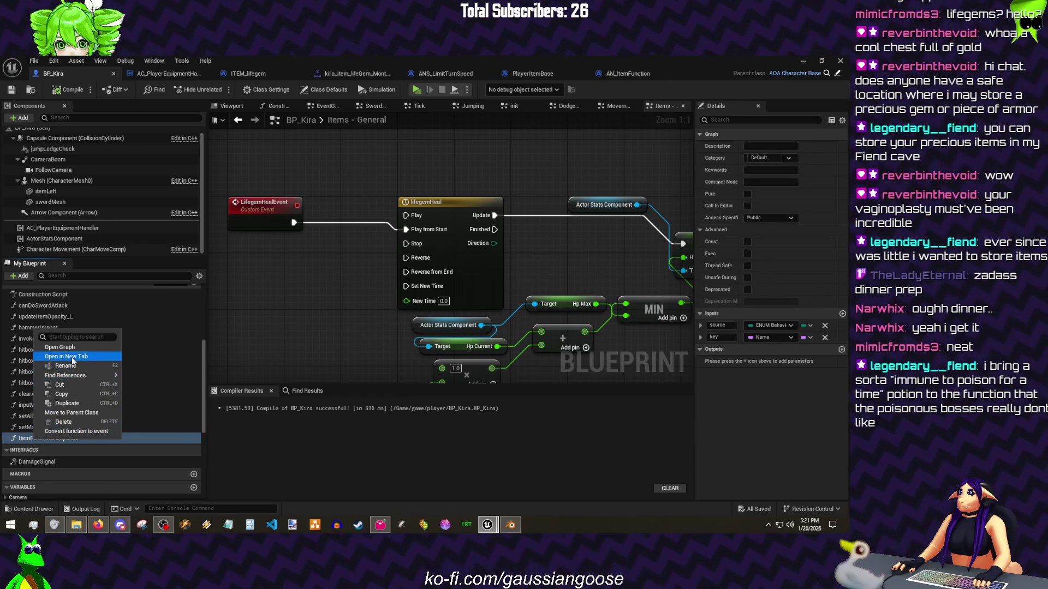
{"action": "left_click", "coordinate": [71, 358]}
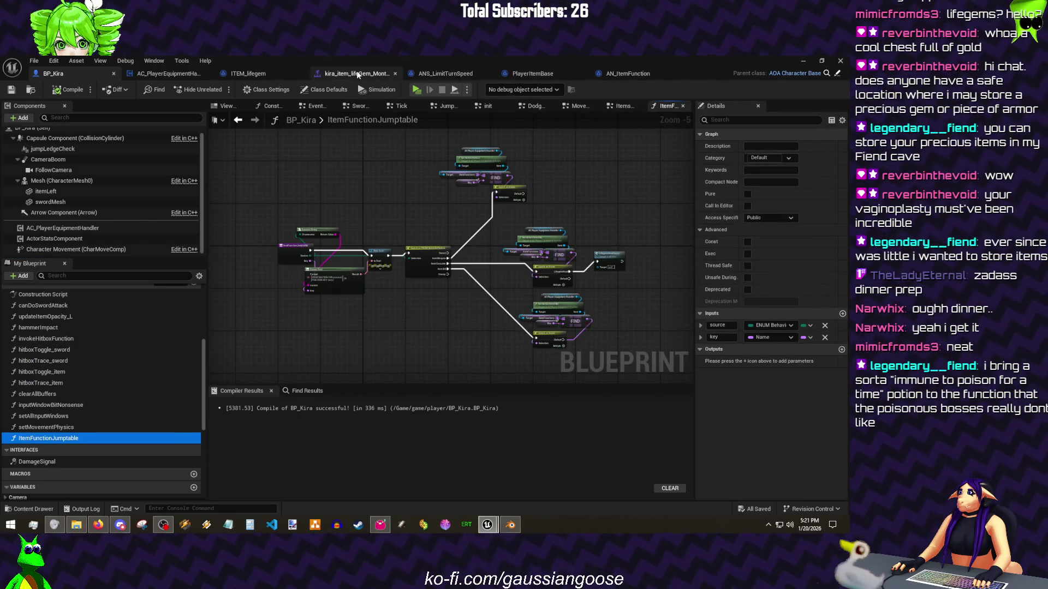
Step: Check the lifegemHeal case name on the Switch on Name node
{"action": "left_click", "coordinate": [356, 73]}
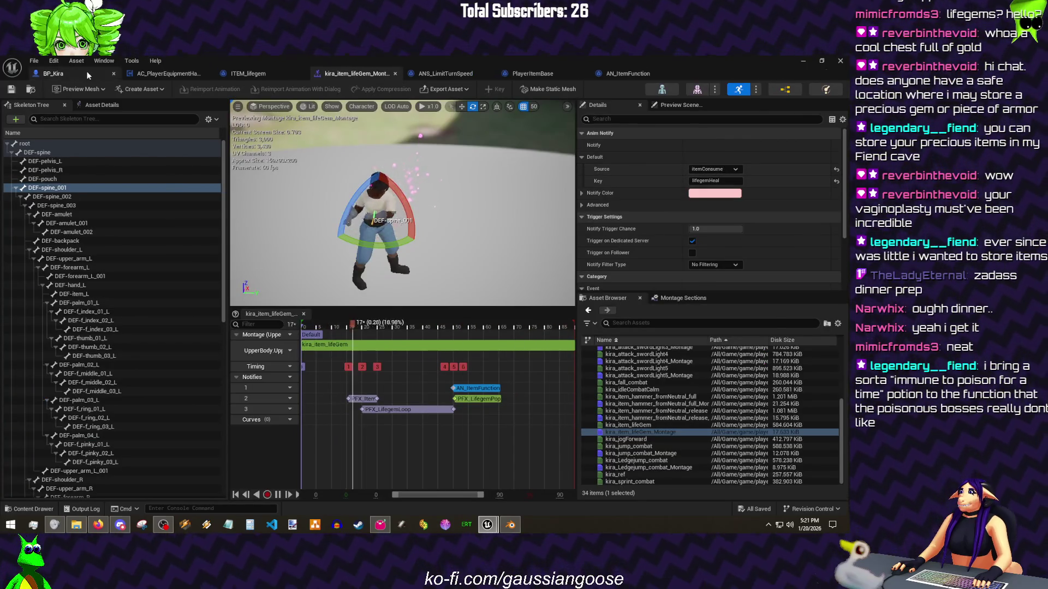
{"action": "left_click", "coordinate": [86, 73]}
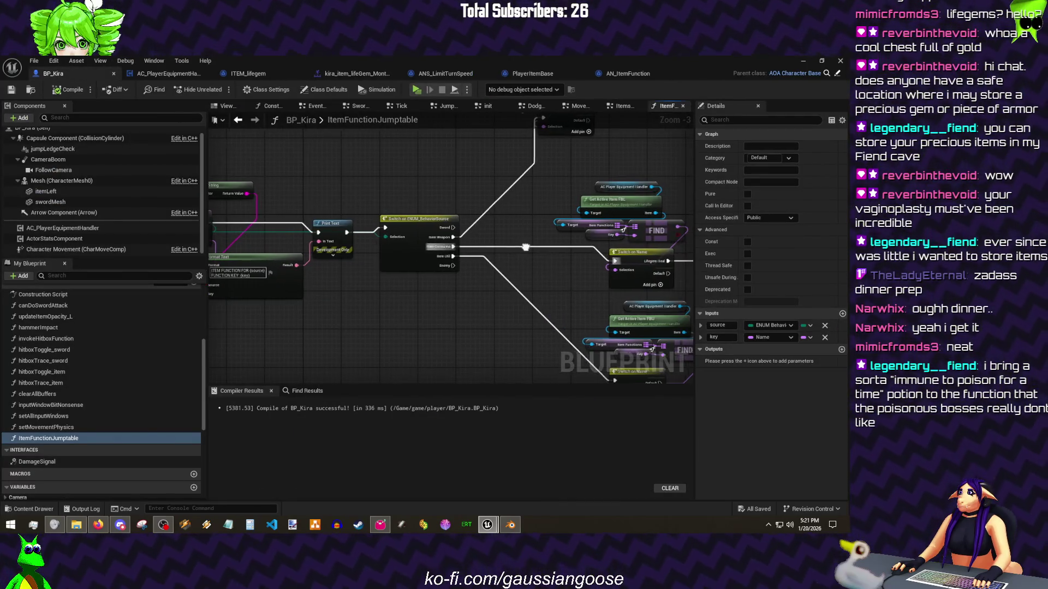
{"action": "left_click_drag", "start_coordinate": [525, 248], "coordinate": [304, 229]}
{"action": "left_click", "coordinate": [415, 235]}
{"action": "left_click", "coordinate": [758, 158]}
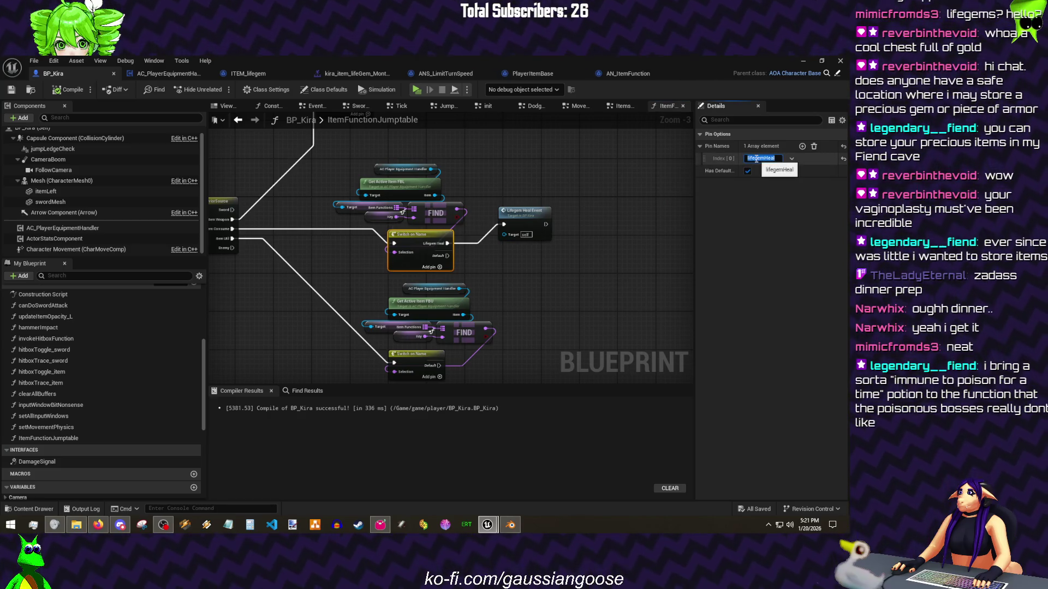
{"action": "left_click", "coordinate": [564, 174]}
Step: Switch to the ITEM_lifegem blueprint's class defaults
{"action": "scroll", "coordinate": [476, 205], "scroll_direction": "up", "scroll_amount": 2}
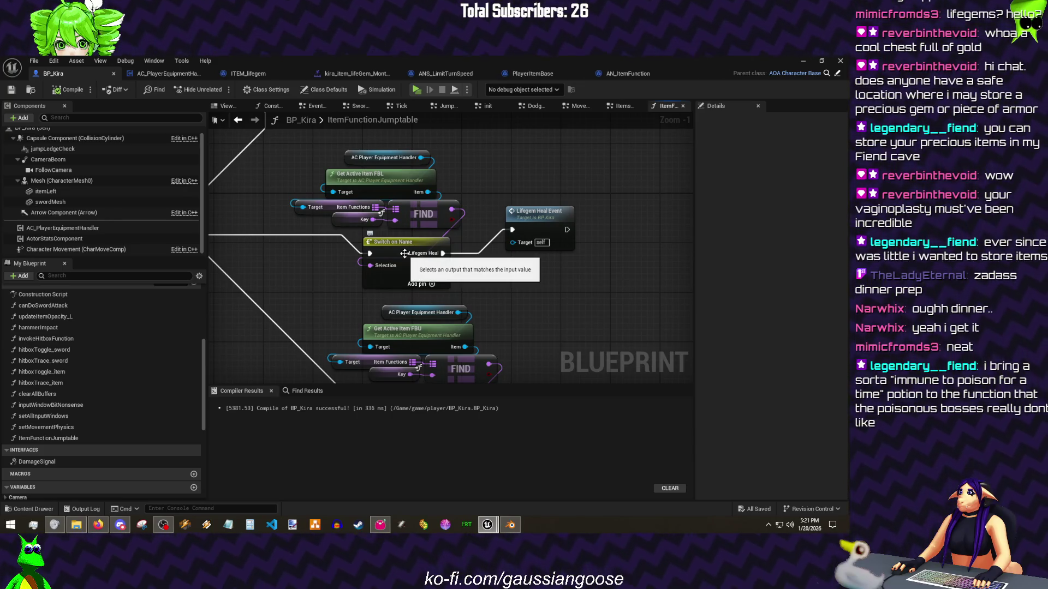
{"action": "double_click", "coordinate": [367, 120]}
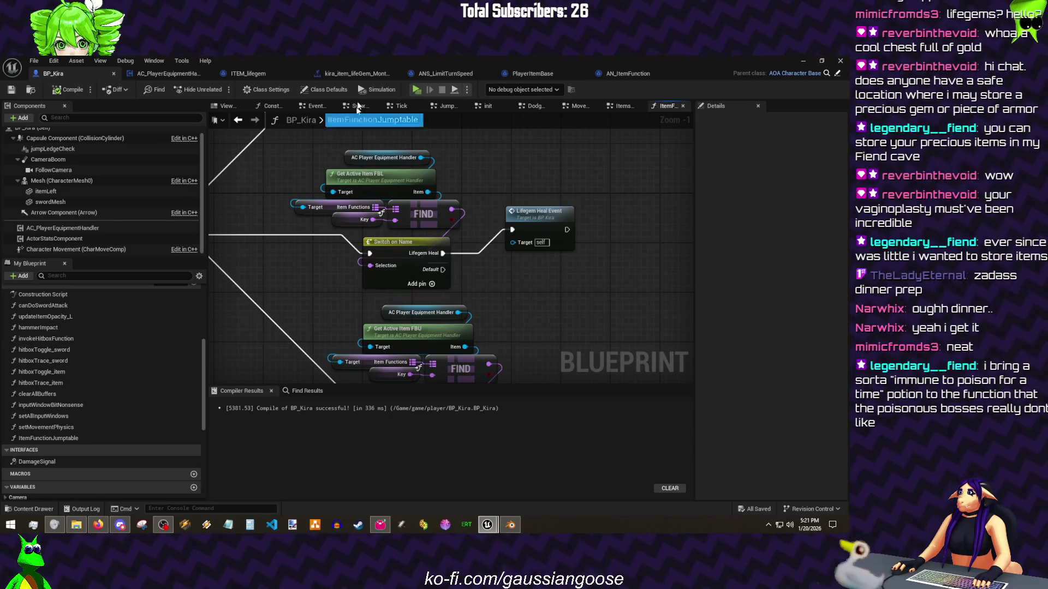
{"action": "left_click", "coordinate": [263, 72]}
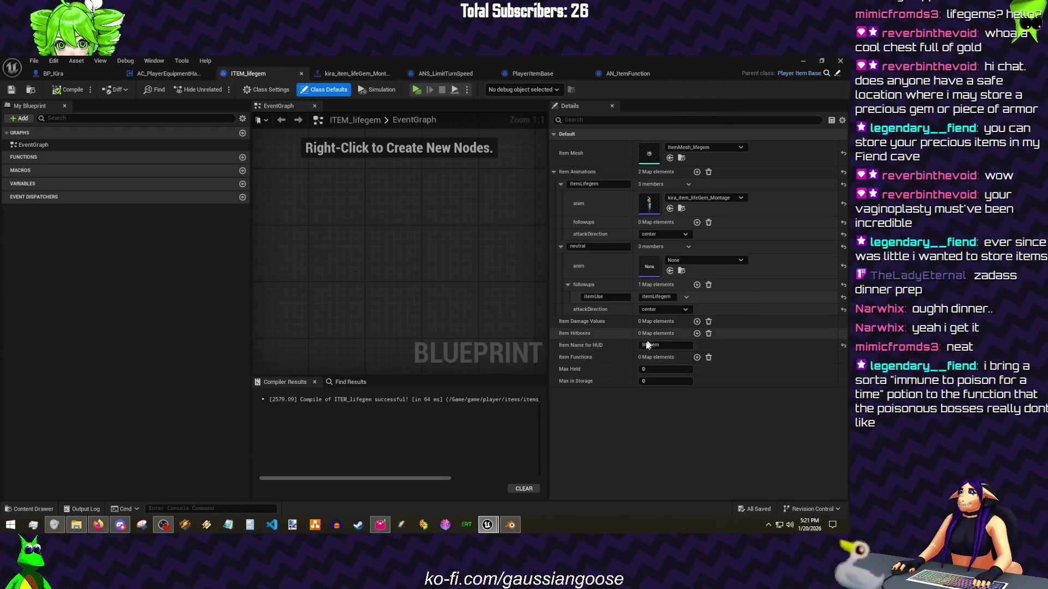
Step: Add an Item Functions entry mapping lifegemHeal to lifegemHeal and save ITEM_lifegem
{"action": "left_click", "coordinate": [697, 358]}
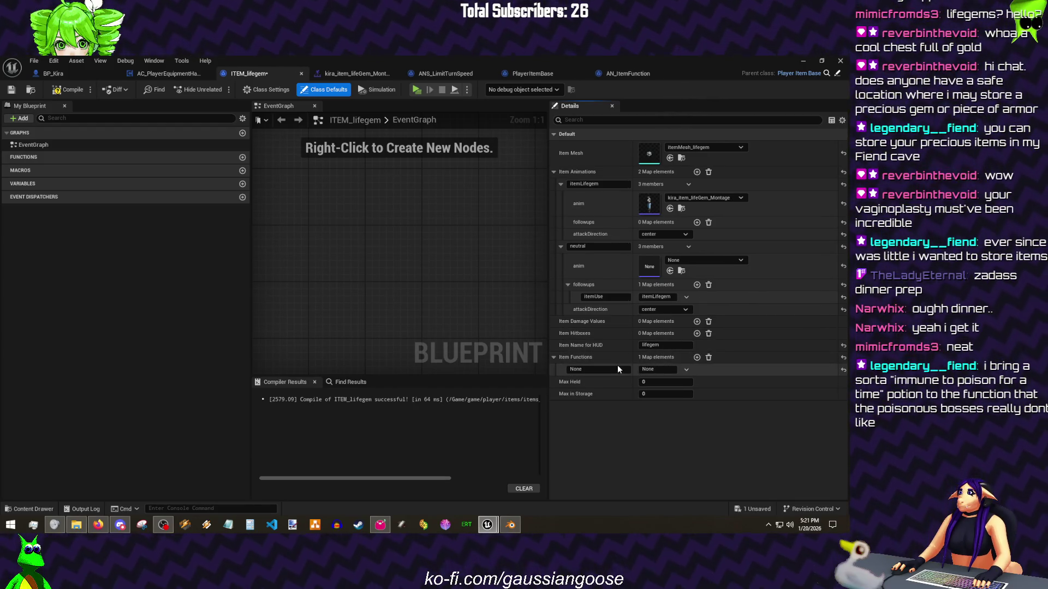
{"action": "left_click", "coordinate": [663, 369]}
{"action": "left_click", "coordinate": [663, 383]}
{"action": "key", "text": "ctrl+s"}
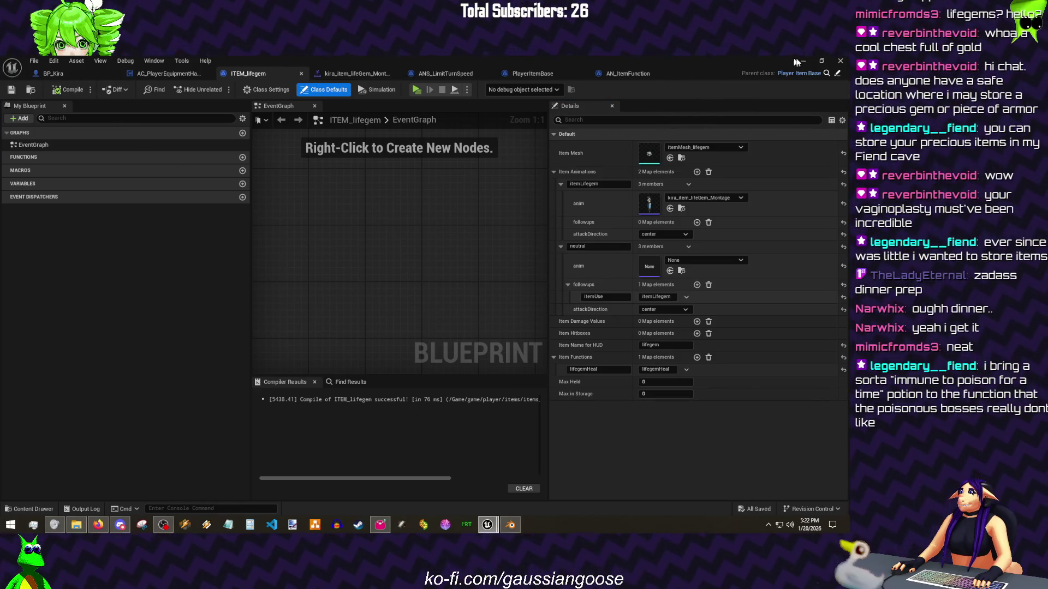
Step: Test-play the game, using the lifegem with key 2 and running forward
{"action": "left_click", "coordinate": [798, 61]}
{"action": "left_click", "coordinate": [356, 63]}
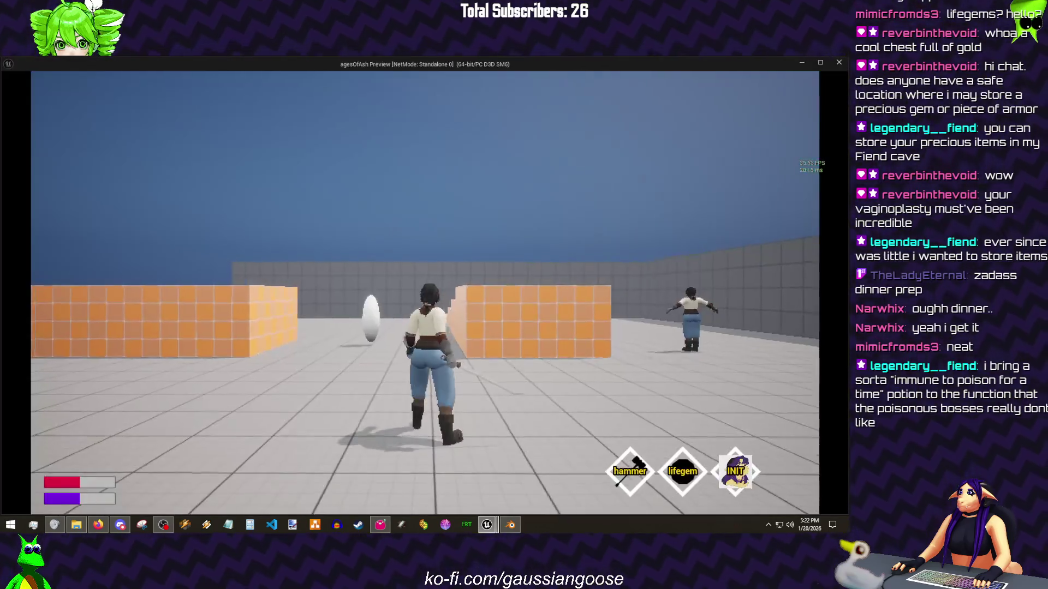
{"action": "key", "text": "2"}
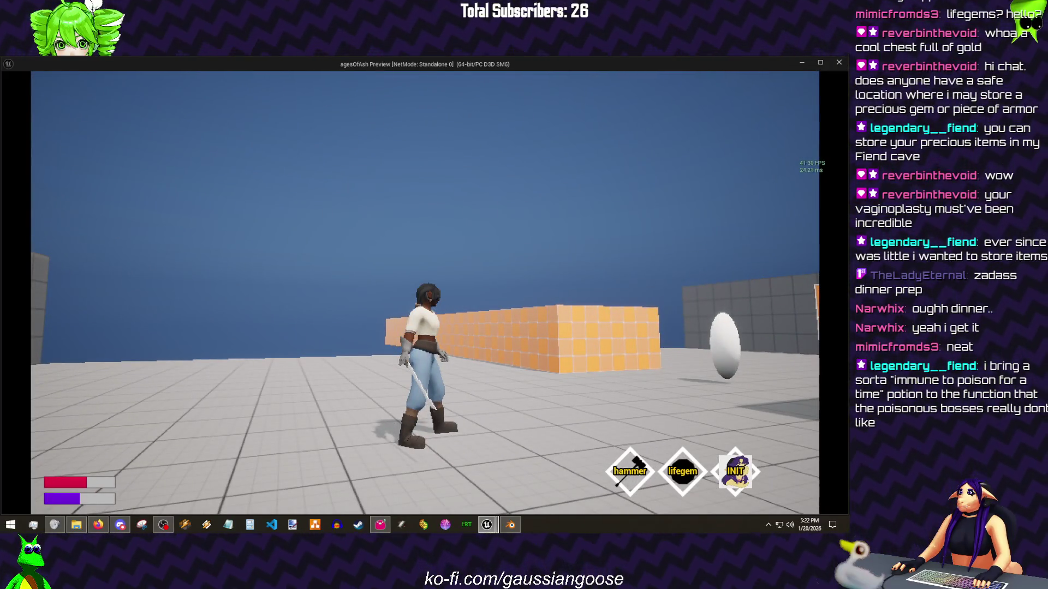
{"action": "key", "text": "w"}
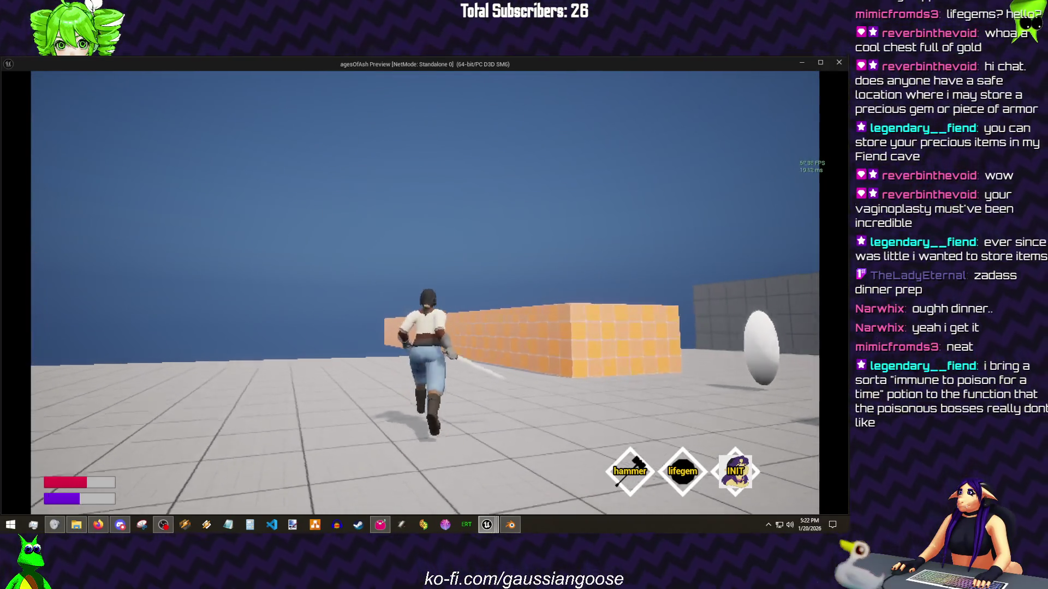
{"action": "key", "text": "Escape"}
Step: Open the HUD_Container widget from the hud UI folder
{"action": "mouse_move", "coordinate": [487, 525]}
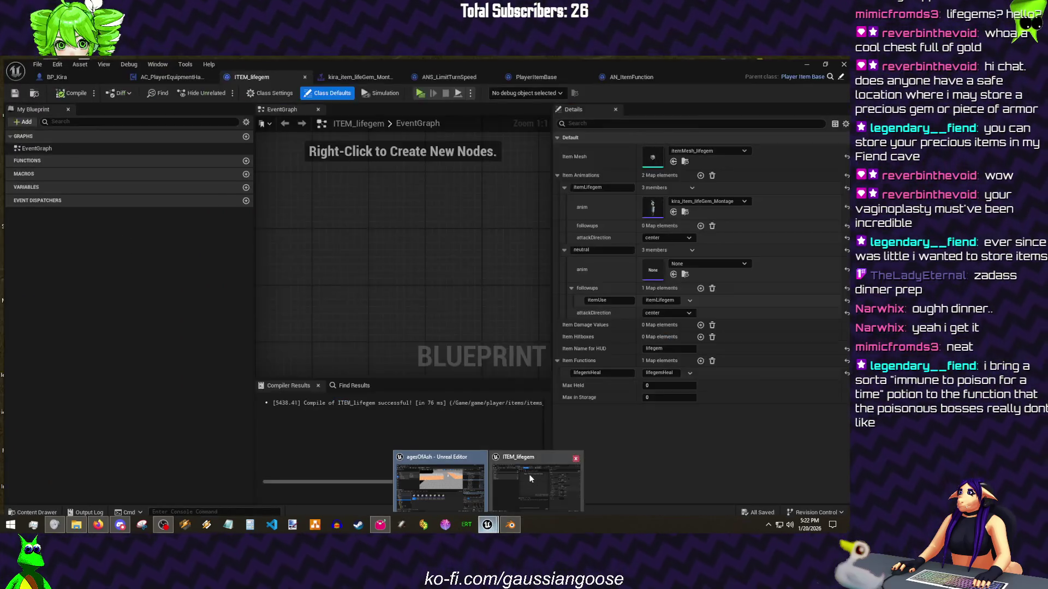
{"action": "left_click", "coordinate": [528, 473]}
{"action": "left_click", "coordinate": [804, 63]}
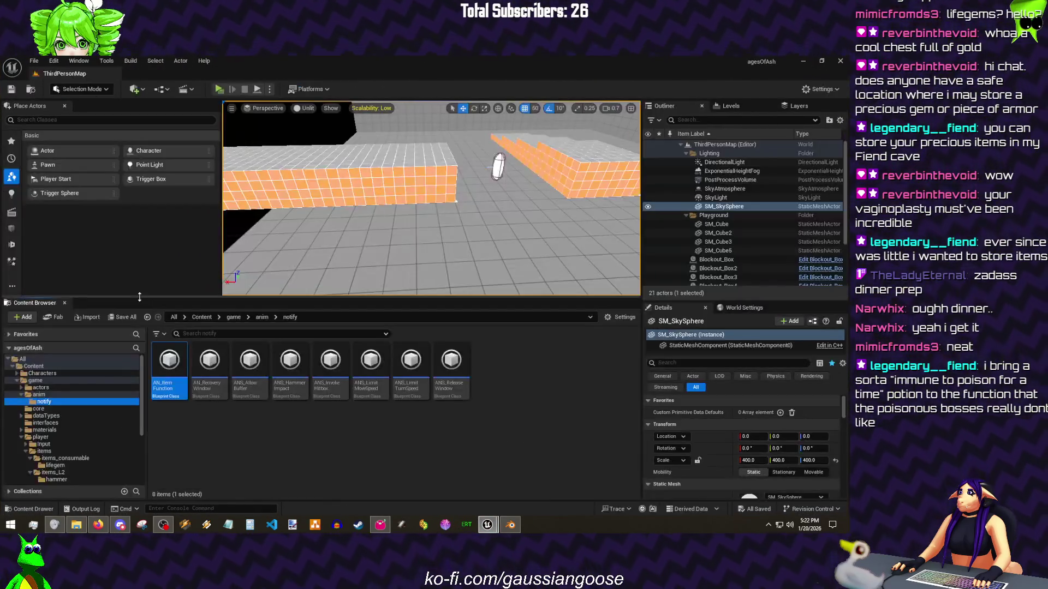
{"action": "scroll", "coordinate": [85, 431], "scroll_direction": "down", "scroll_amount": 3}
{"action": "left_click", "coordinate": [52, 459]}
{"action": "double_click", "coordinate": [210, 377]}
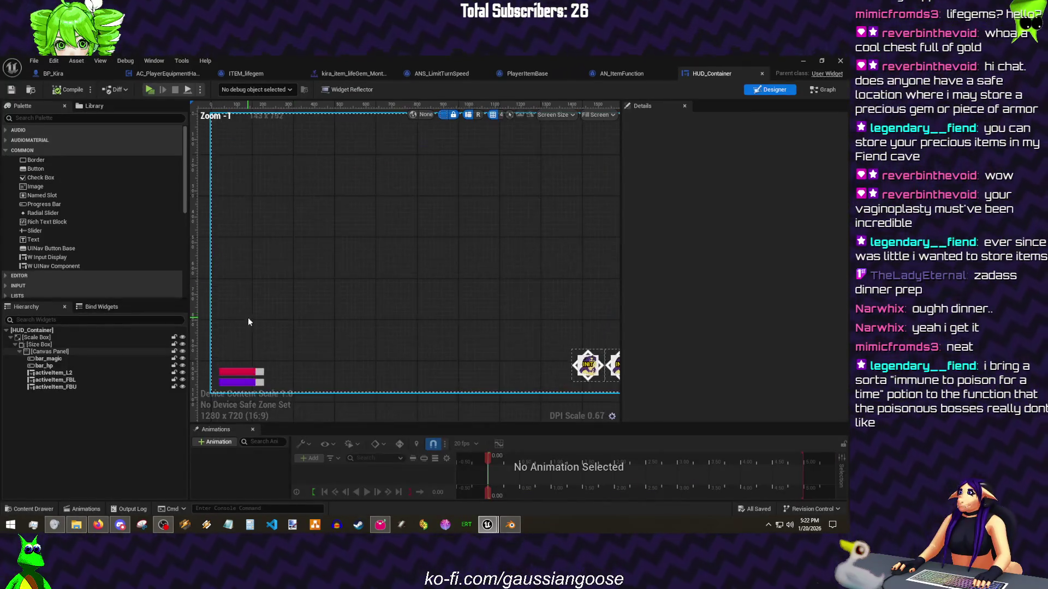
Step: Add a centre-anchored HPTEXT text block beside the health bars and create its text binding
{"action": "scroll", "coordinate": [248, 322], "scroll_direction": "up", "scroll_amount": 5}
{"action": "mouse_move", "coordinate": [50, 244]}
{"action": "left_mouse_down"}
{"action": "mouse_move", "coordinate": [382, 298]}
{"action": "mouse_move", "coordinate": [366, 287]}
{"action": "left_mouse_up"}
{"action": "left_click", "coordinate": [726, 163]}
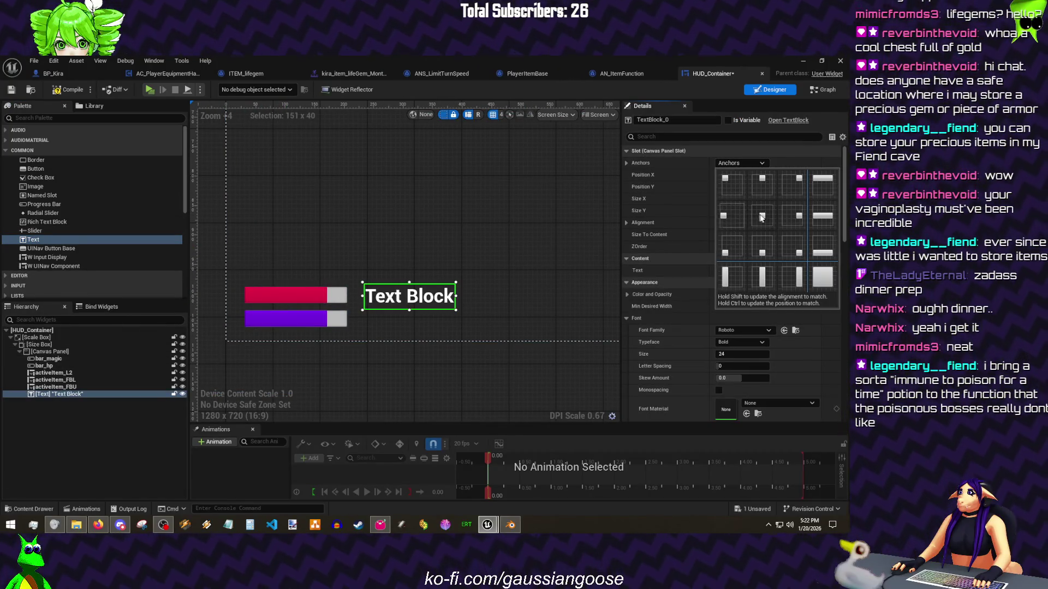
{"action": "left_click", "coordinate": [761, 218]}
{"action": "type", "text": "HPTEXT"}
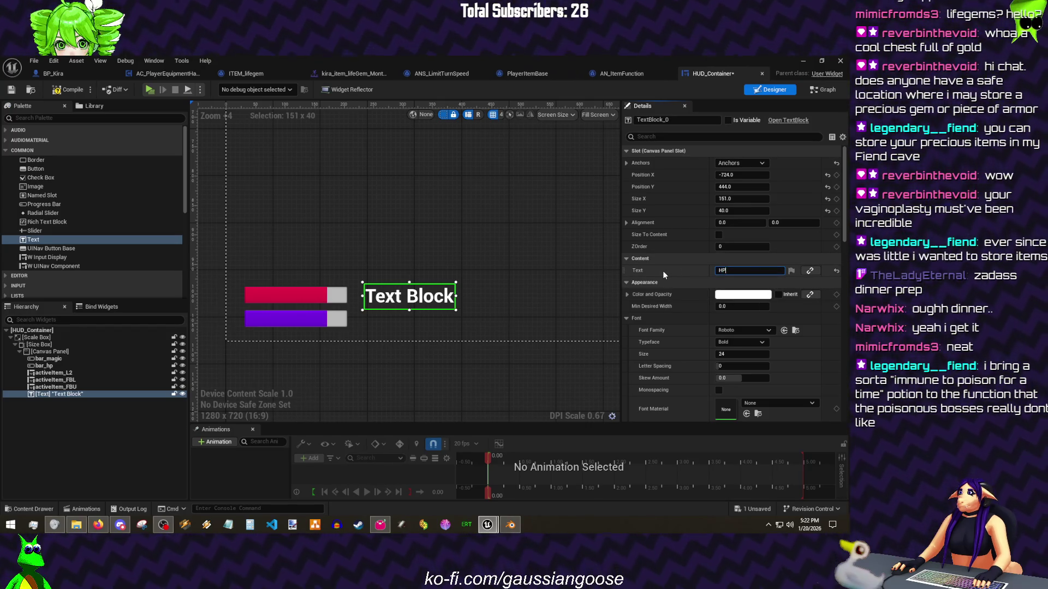
{"action": "left_click", "coordinate": [810, 271]}
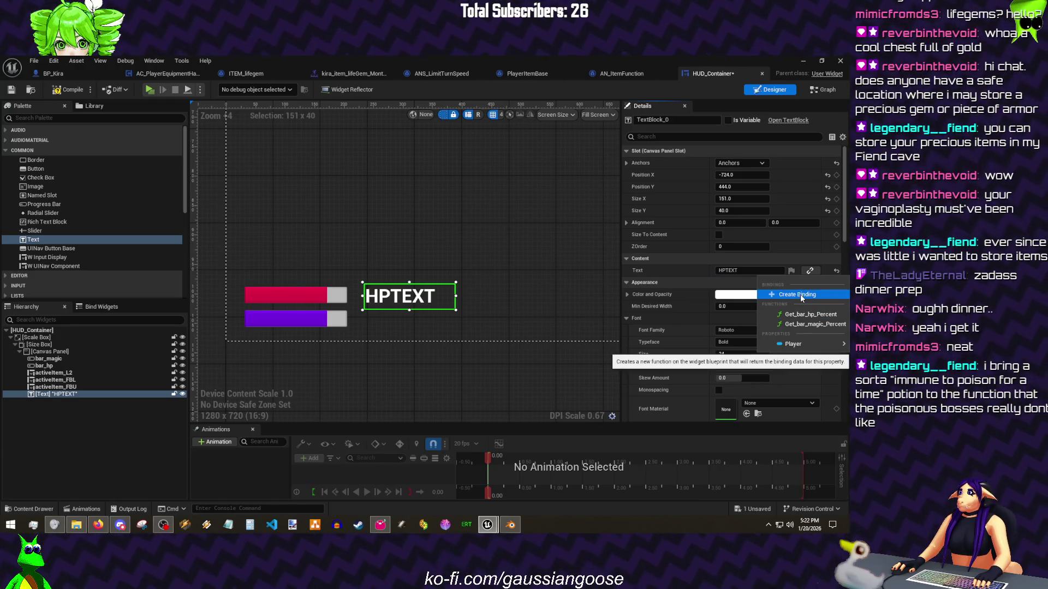
{"action": "left_click", "coordinate": [801, 295]}
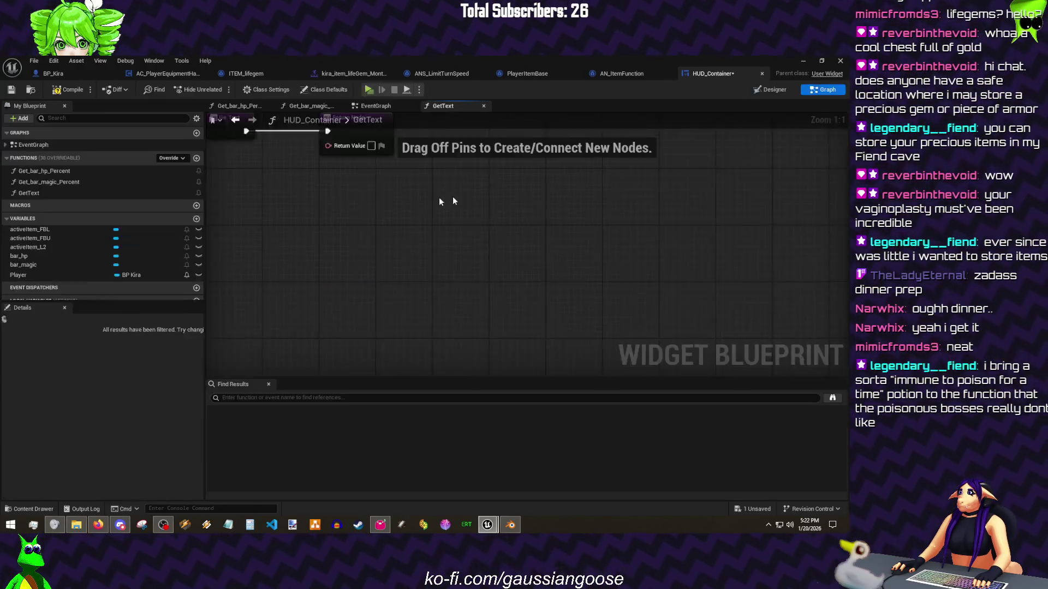
Step: Make GetText return the pasted Hp Current value via To Text (Float) with 0 fractional digits
{"action": "double_click", "coordinate": [48, 172]}
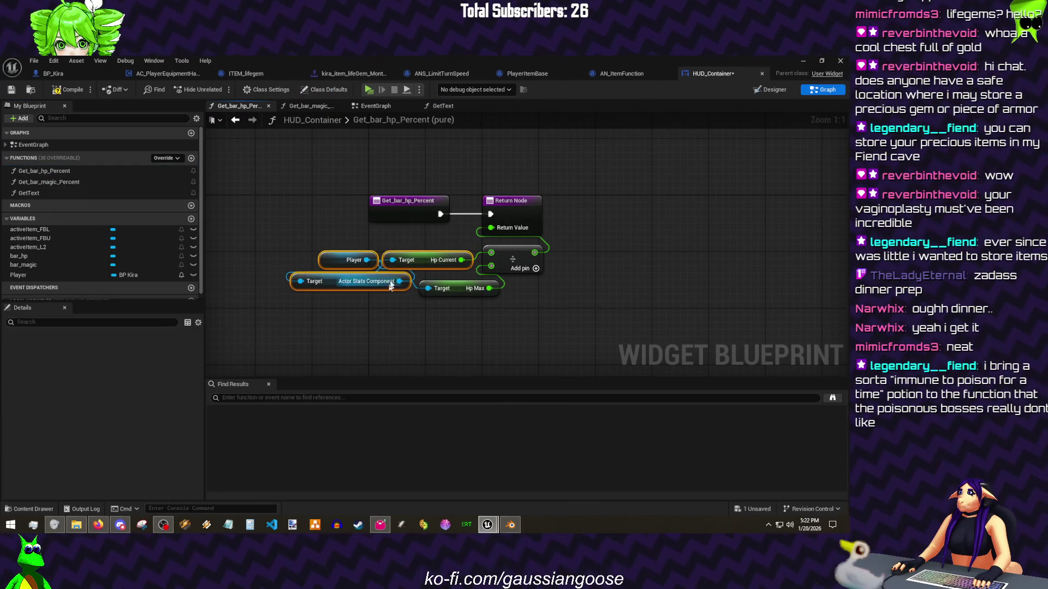
{"action": "left_click", "coordinate": [449, 107]}
{"action": "key", "text": "ctrl+v"}
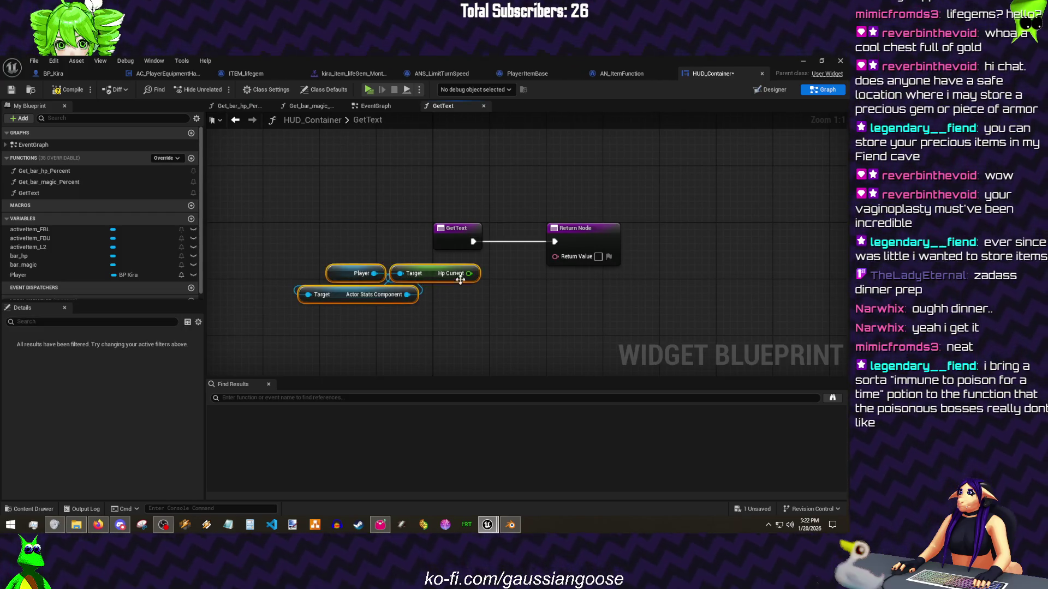
{"action": "left_click_drag", "start_coordinate": [548, 262], "coordinate": [554, 256]}
{"action": "left_click", "coordinate": [513, 273]}
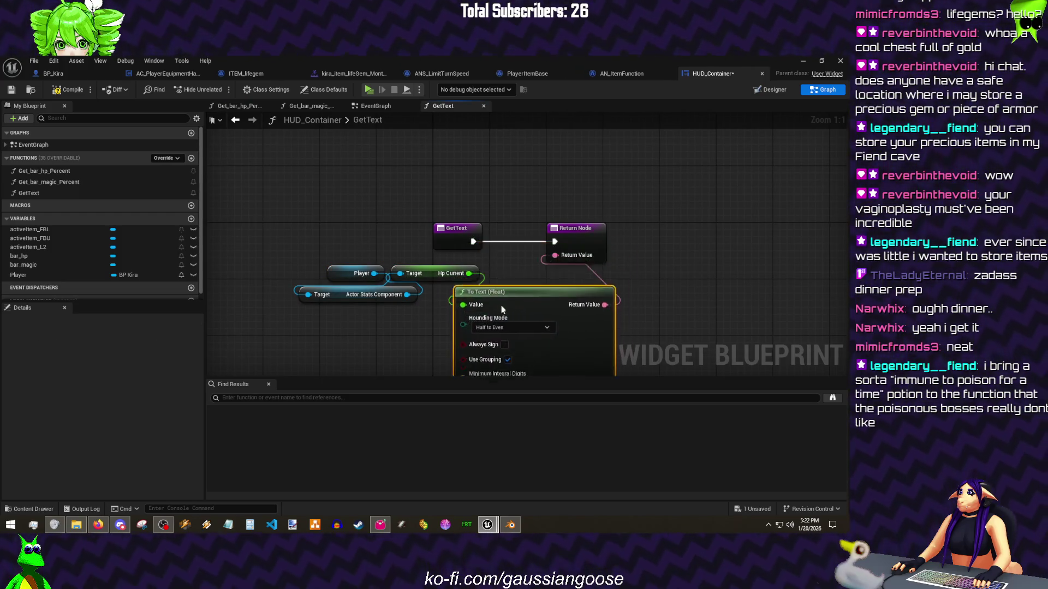
{"action": "key", "text": "Home"}
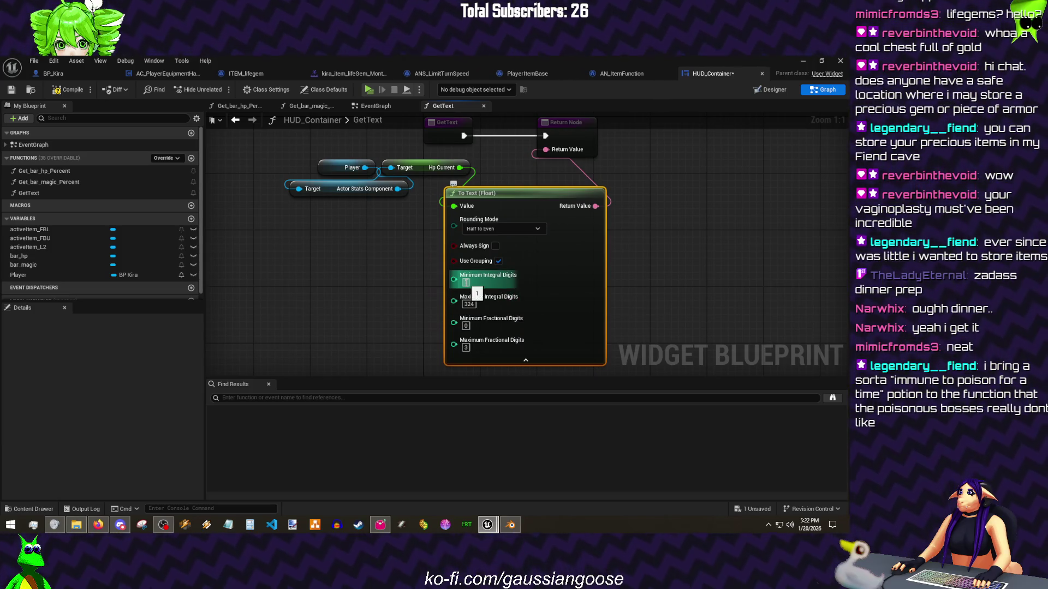
{"action": "left_click", "coordinate": [466, 348]}
{"action": "type", "text": "0"}
Step: Save and close HUD_Container, then play to test the HP text
{"action": "left_click", "coordinate": [11, 90]}
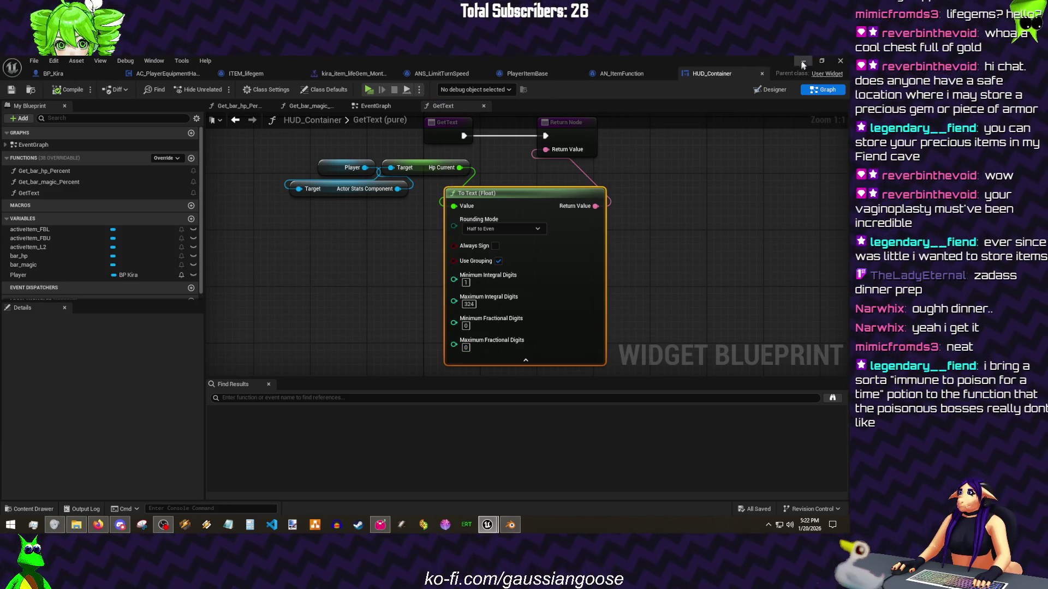
{"action": "left_click", "coordinate": [762, 73]}
{"action": "left_click", "coordinate": [219, 89]}
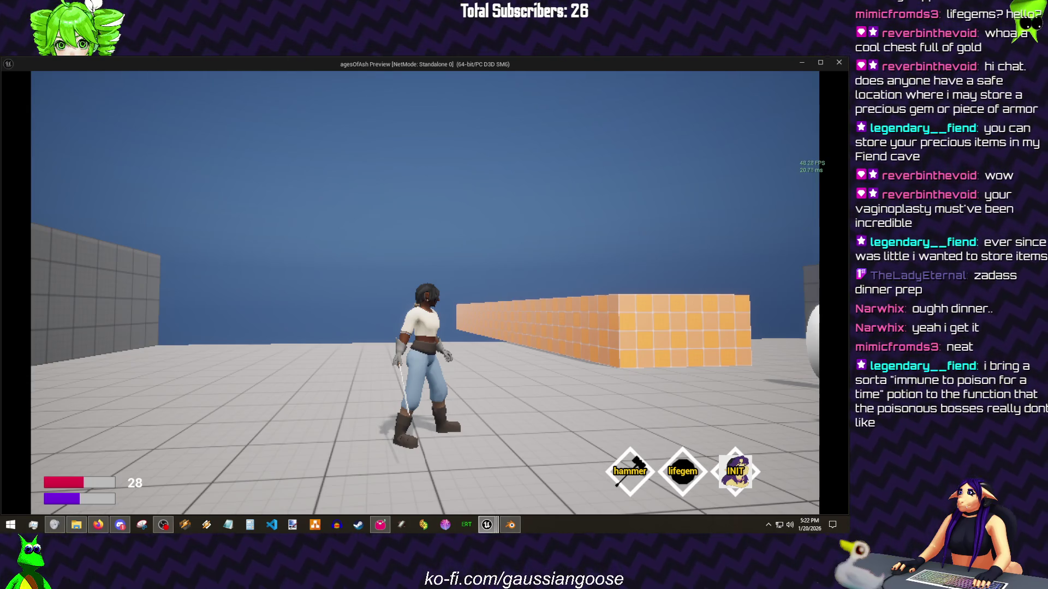
Step: Stop the game preview and bring the BP_Kira editor back to the front
{"action": "key", "text": "Escape"}
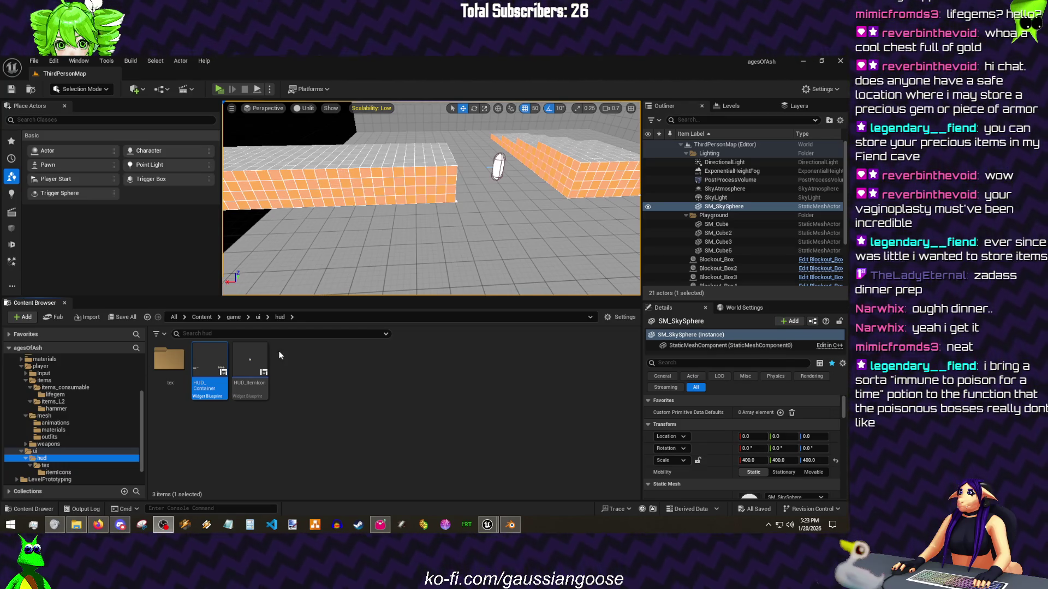
{"action": "mouse_move", "coordinate": [487, 524]}
{"action": "left_click", "coordinate": [532, 497]}
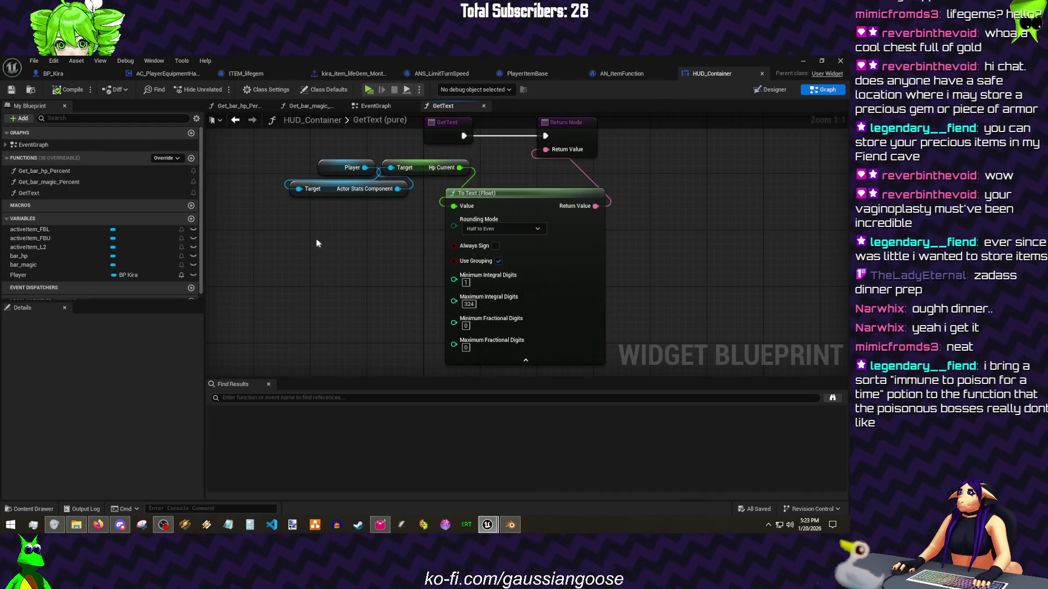
{"action": "key", "text": "alt+Tab"}
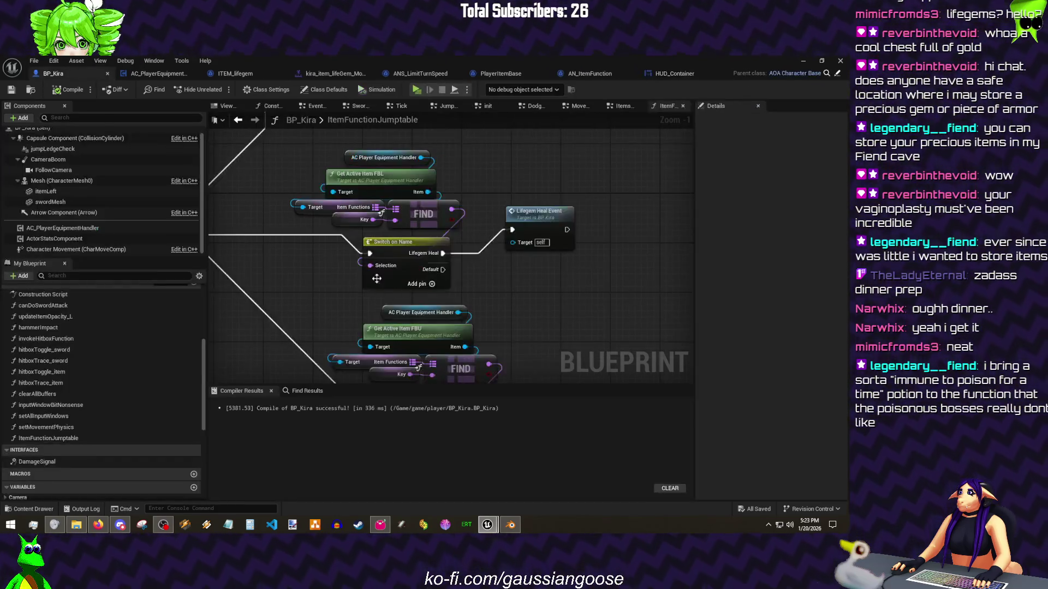
Step: Promote the heal math's 1.0 multiplier to a new variable named lifegemHealPerSecond
{"action": "double_click", "coordinate": [568, 211]}
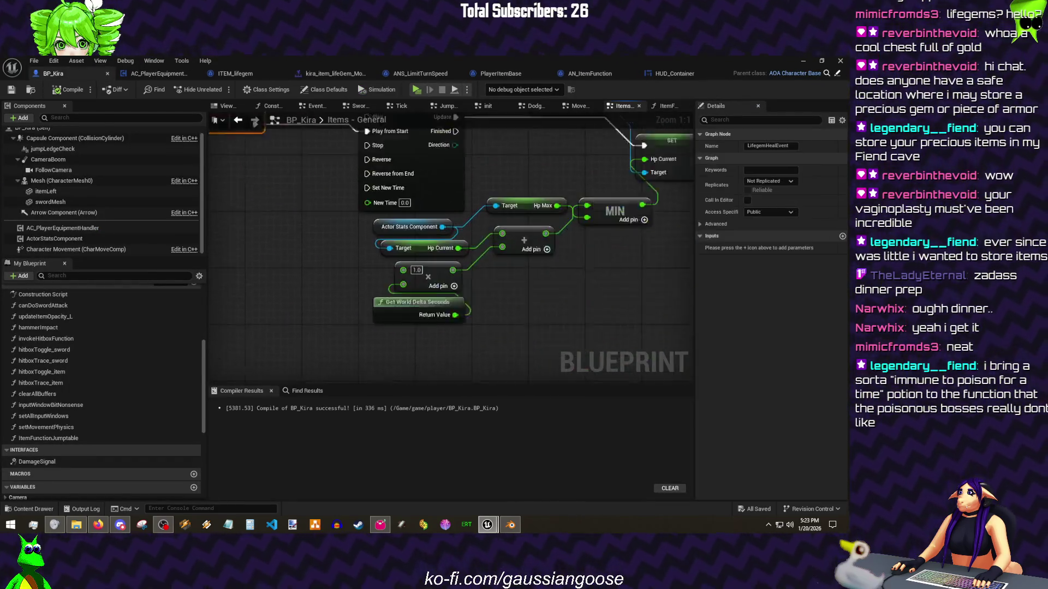
{"action": "left_click_drag", "start_coordinate": [324, 293], "coordinate": [323, 306]}
{"action": "mouse_move", "coordinate": [416, 237]}
{"action": "left_mouse_down"}
{"action": "mouse_move", "coordinate": [417, 286]}
{"action": "mouse_move", "coordinate": [327, 267]}
{"action": "left_mouse_up"}
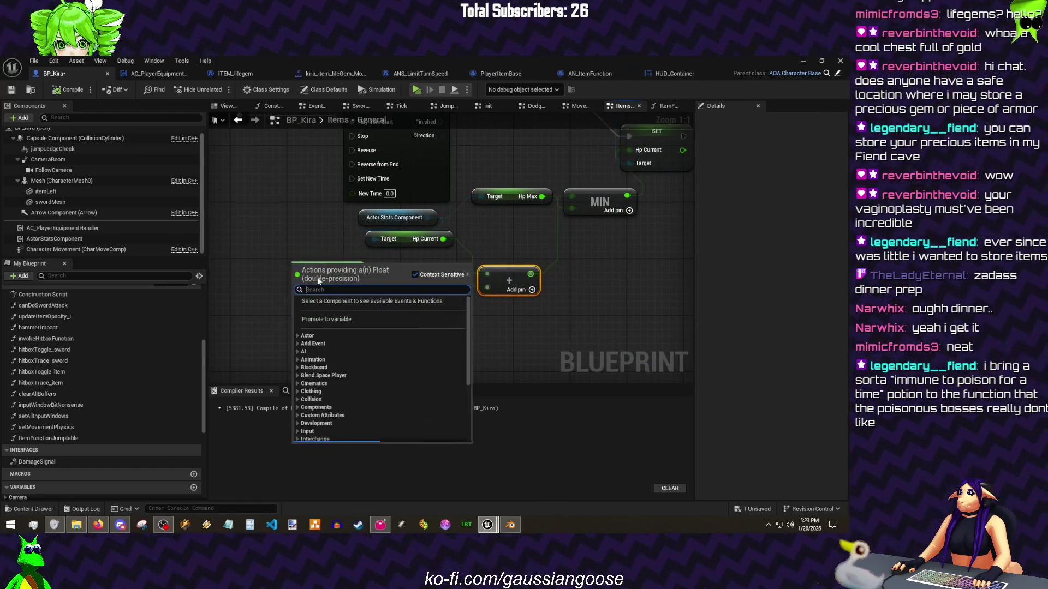
{"action": "left_click", "coordinate": [331, 315]}
{"action": "type", "text": "life"}
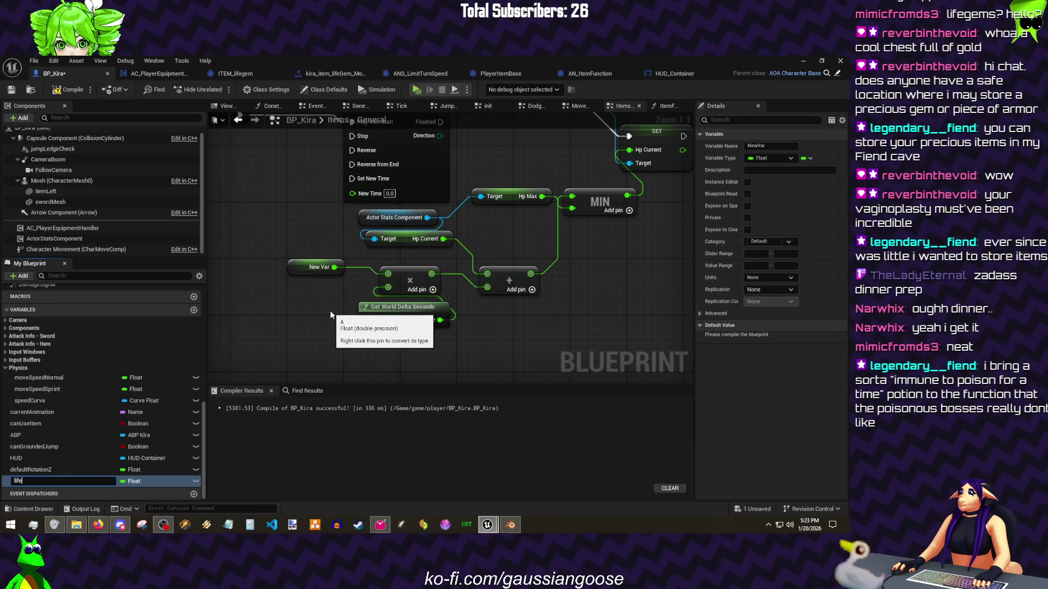
{"action": "type", "text": "gemHealPerSeco"}
{"action": "type", "text": "nd"}
{"action": "key", "text": "Return"}
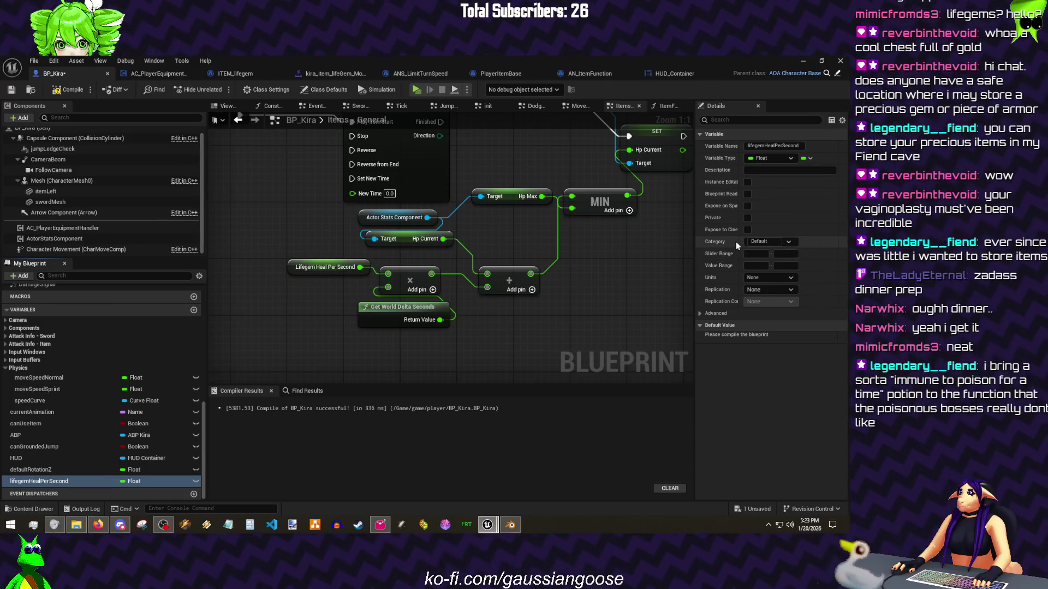
Step: Put lifegemHealPerSecond in the Item Properties category, then compile and save BP_Kira
{"action": "left_click", "coordinate": [762, 241]}
{"action": "type", "text": "Item "}
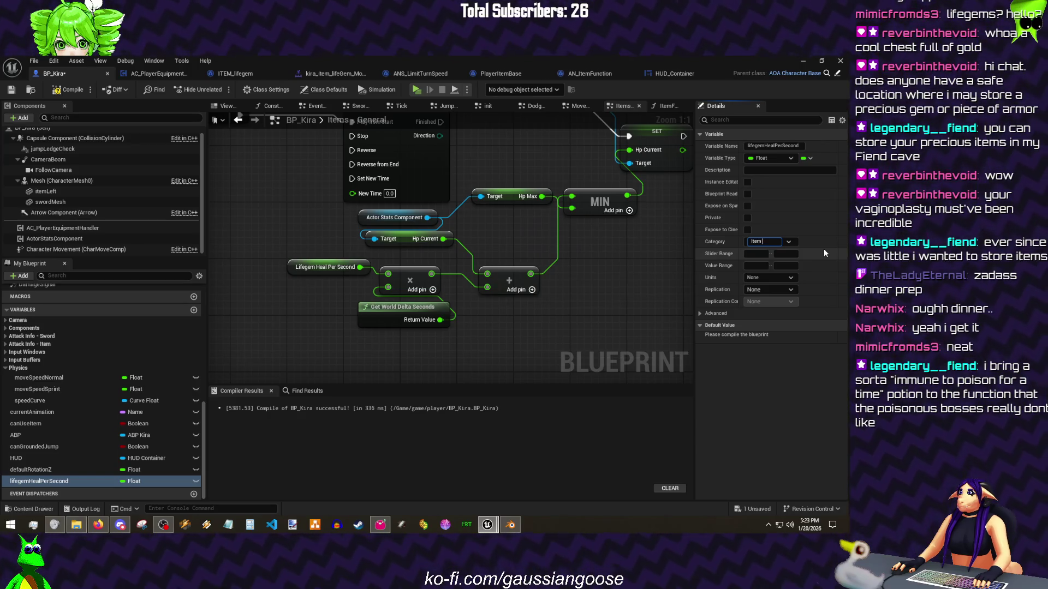
{"action": "type", "text": "Properties"}
{"action": "key", "text": "Return"}
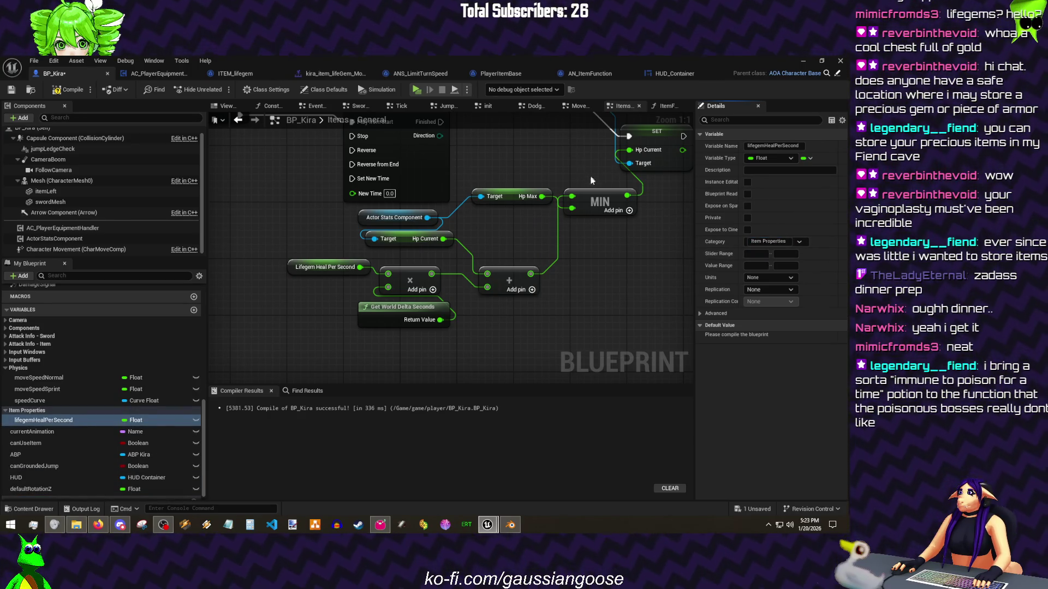
{"action": "left_click", "coordinate": [71, 91]}
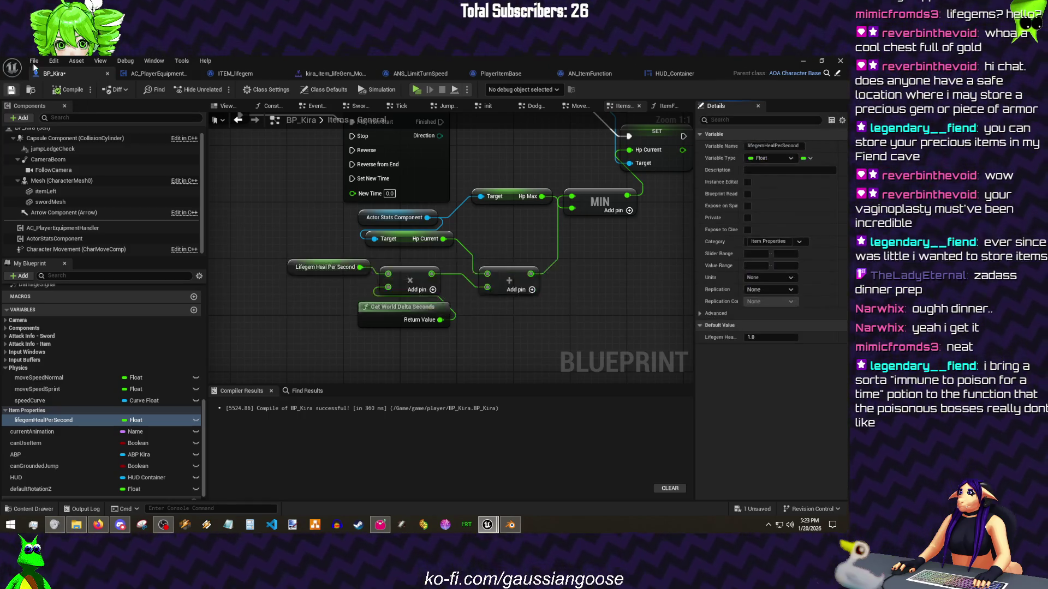
{"action": "left_click", "coordinate": [34, 61]}
Step: Give lifegemHealPerSecond a 5.0 default, recompile, and start a test play
{"action": "left_click", "coordinate": [326, 267]}
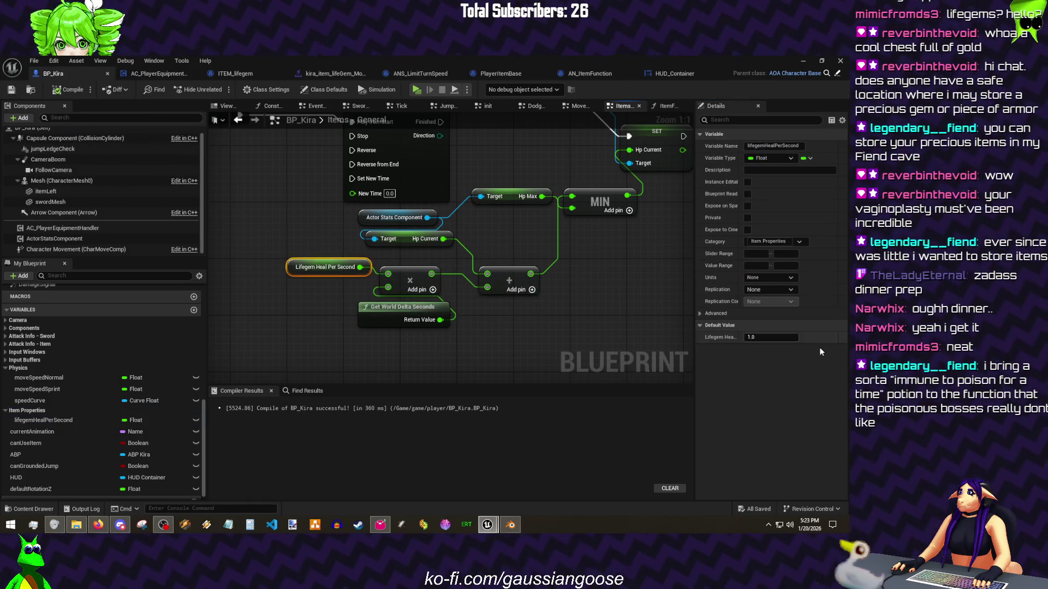
{"action": "left_click", "coordinate": [782, 337]}
{"action": "type", "text": "5"}
{"action": "key", "text": "ctrl+s"}
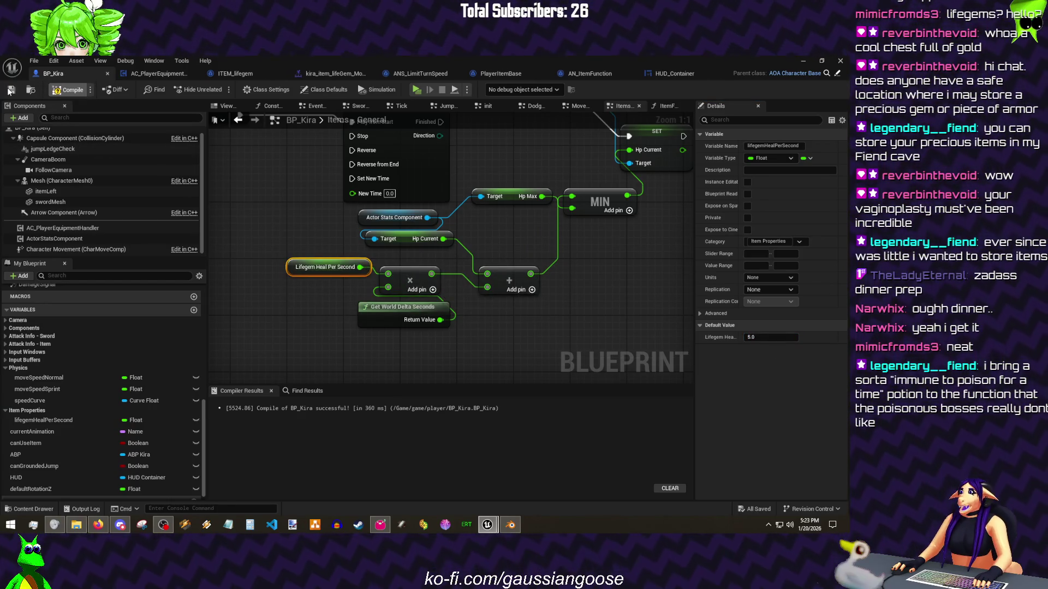
{"action": "left_click", "coordinate": [65, 90]}
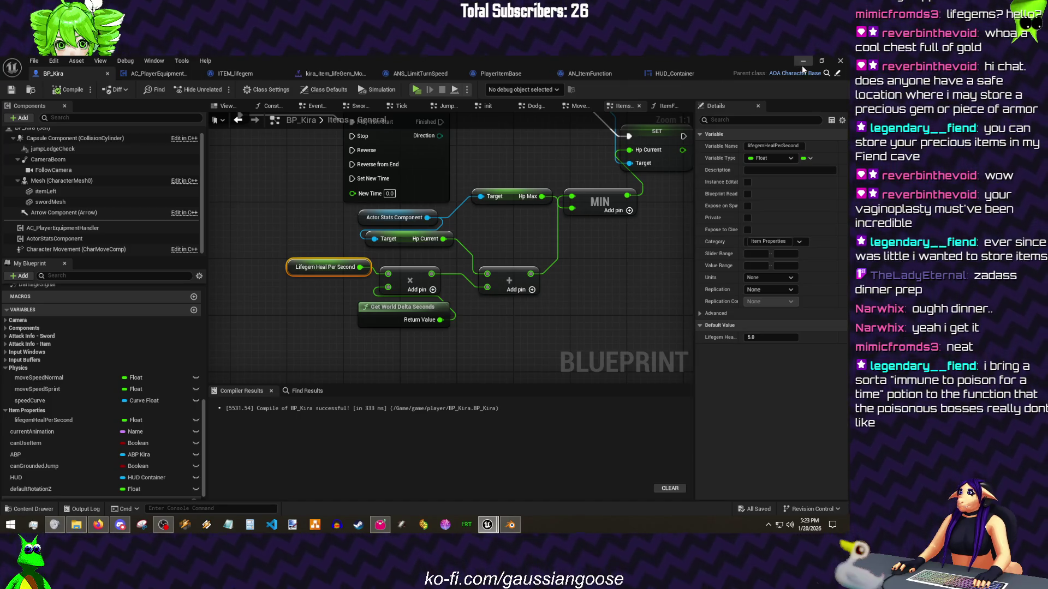
{"action": "left_click", "coordinate": [802, 61]}
{"action": "left_click", "coordinate": [219, 89]}
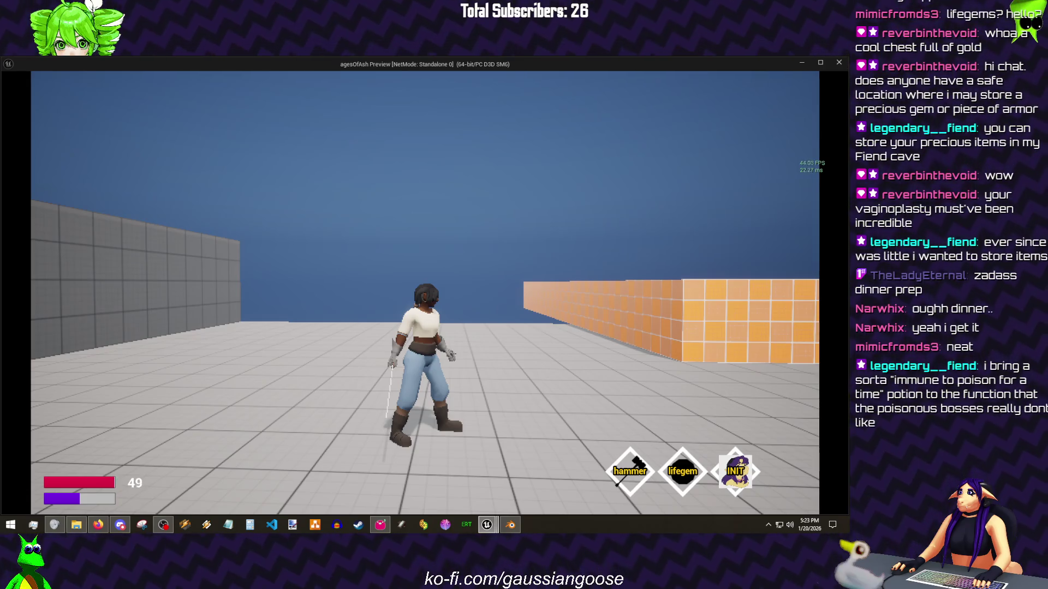
Step: Run and jump in the test play as HP rises to 50, then end it and return to BP_Kira
{"action": "key", "text": "w"}
{"action": "key", "text": "space"}
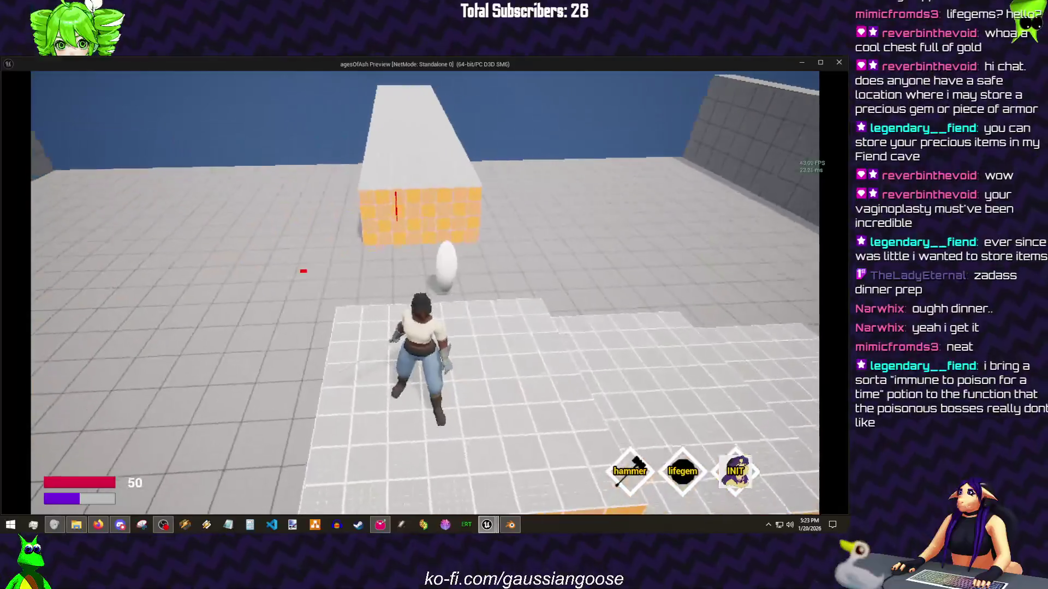
{"action": "key", "text": "Escape"}
{"action": "mouse_move", "coordinate": [500, 519]}
{"action": "left_click", "coordinate": [538, 475]}
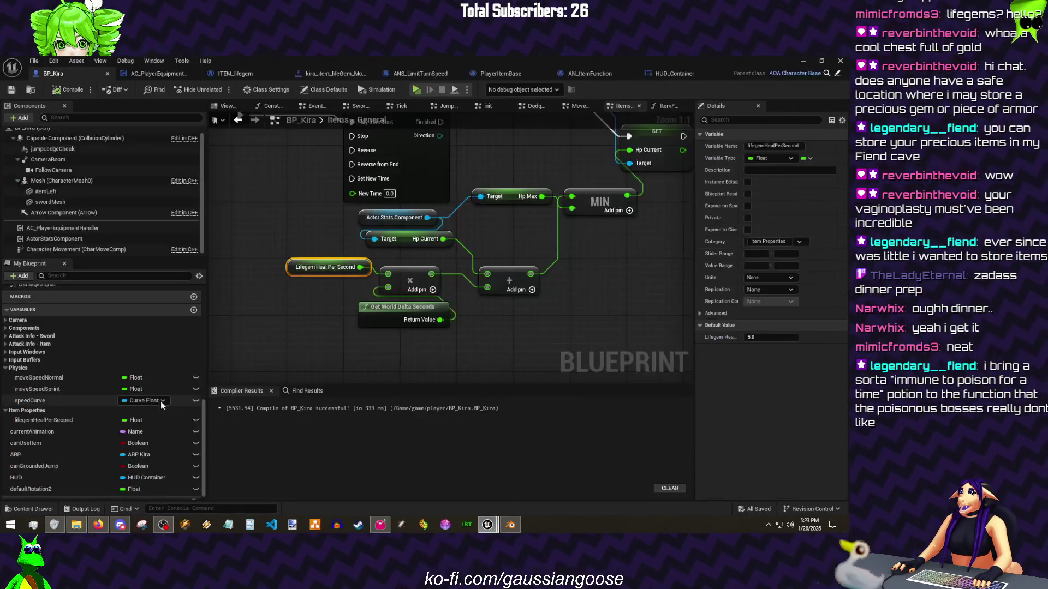
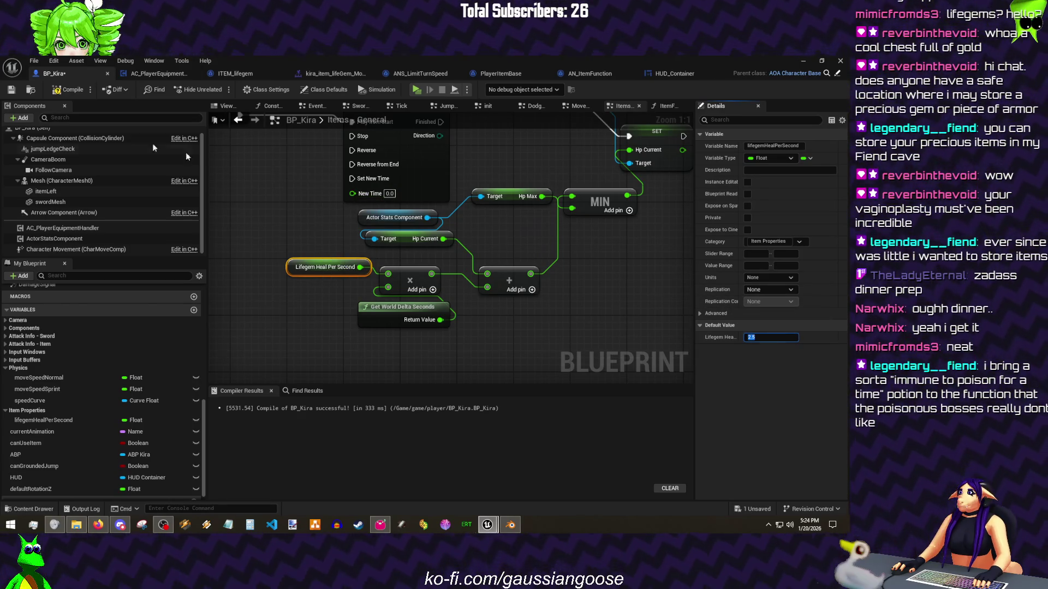
Step: Compile and save BP_Kira, then play-test running forward and using the lifegem with key 2
{"action": "left_click", "coordinate": [12, 90]}
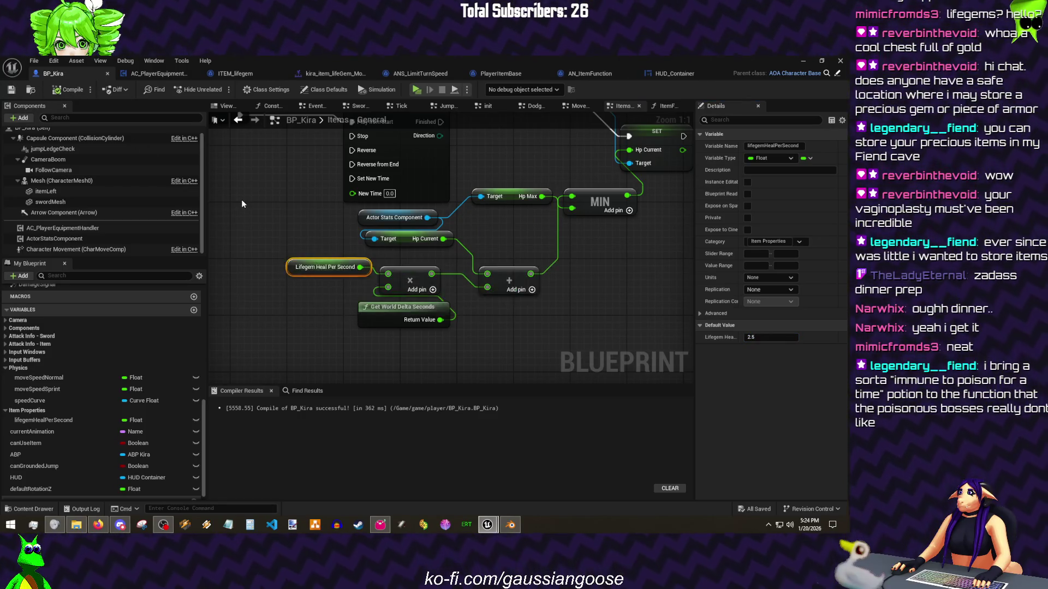
{"action": "left_click", "coordinate": [242, 199]}
{"action": "key", "text": "alt+p"}
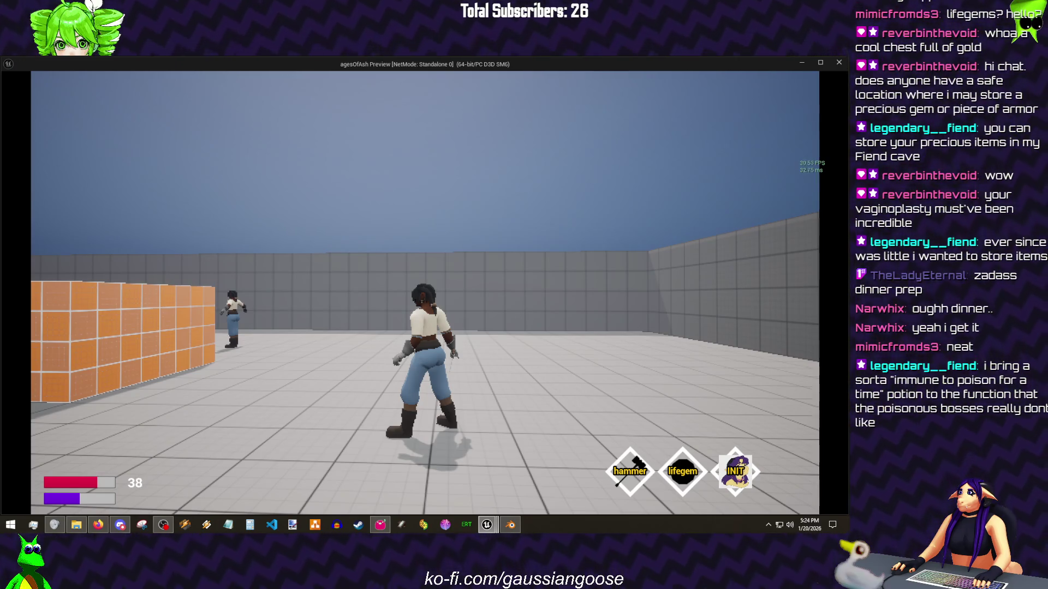
{"action": "key", "text": "w"}
{"action": "key", "text": "2"}
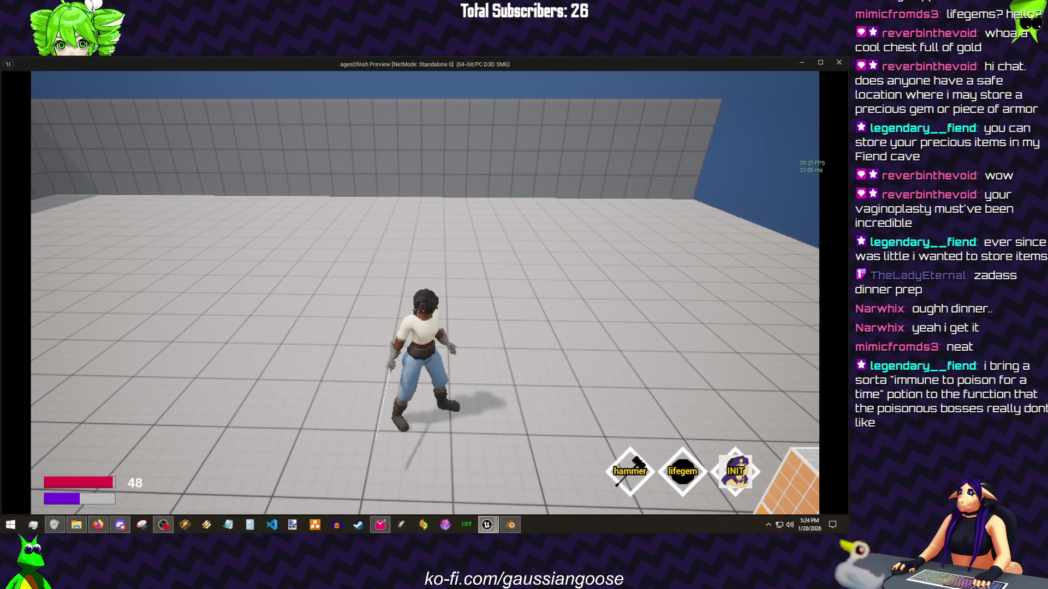
{"action": "key", "text": "w"}
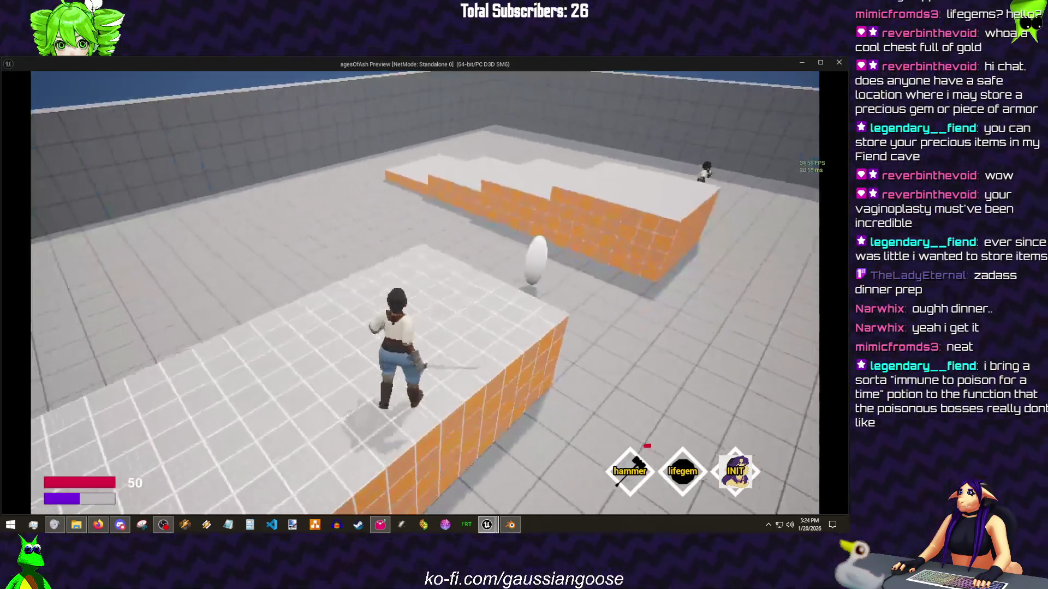
{"action": "key", "text": "Escape"}
Step: Bring the lifegemHeal timeline into view, then leave the blueprint editor for the level editor
{"action": "left_click", "coordinate": [30, 63]}
{"action": "key", "text": "Escape"}
{"action": "mouse_move", "coordinate": [485, 181]}
{"action": "left_mouse_down"}
{"action": "mouse_move", "coordinate": [487, 269]}
{"action": "mouse_move", "coordinate": [528, 264]}
{"action": "left_mouse_up"}
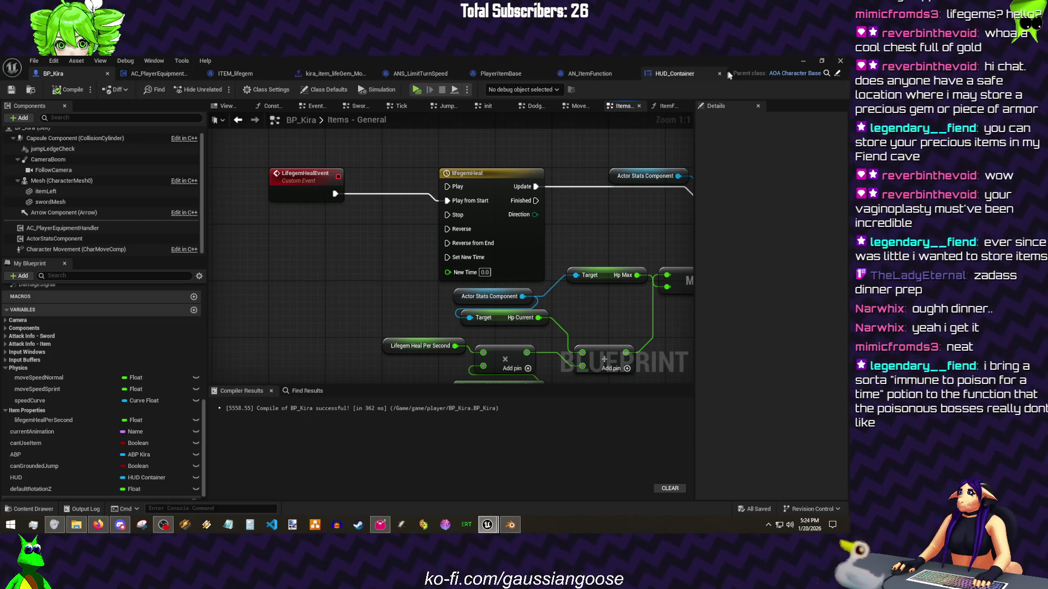
{"action": "left_click", "coordinate": [811, 62]}
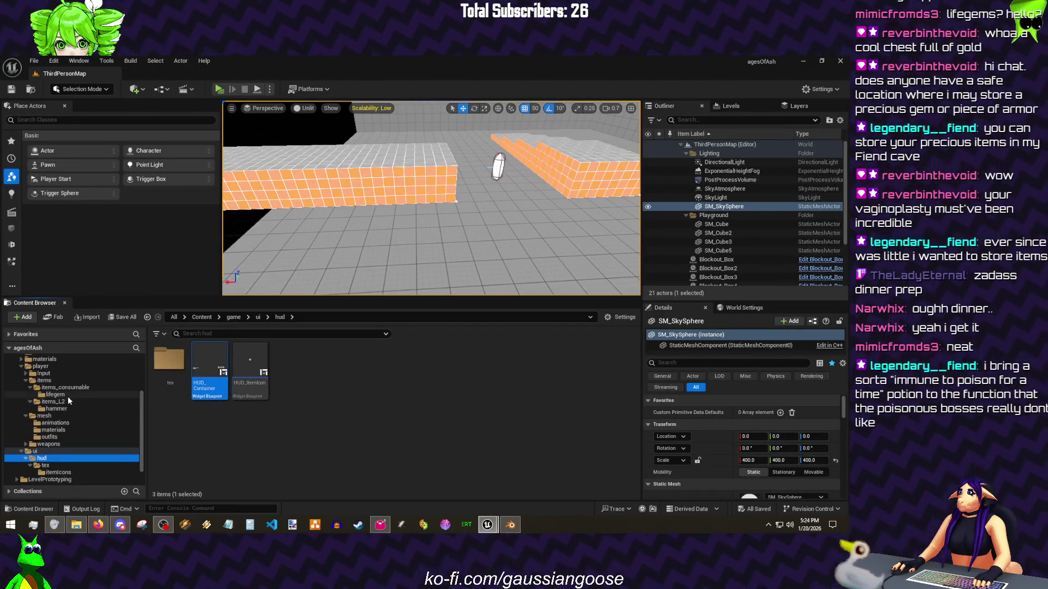
Step: Duplicate PFX_Lifegem_Loop in the lifegem folder as PFX_LifegemBodyEffect and open it
{"action": "left_click", "coordinate": [65, 394]}
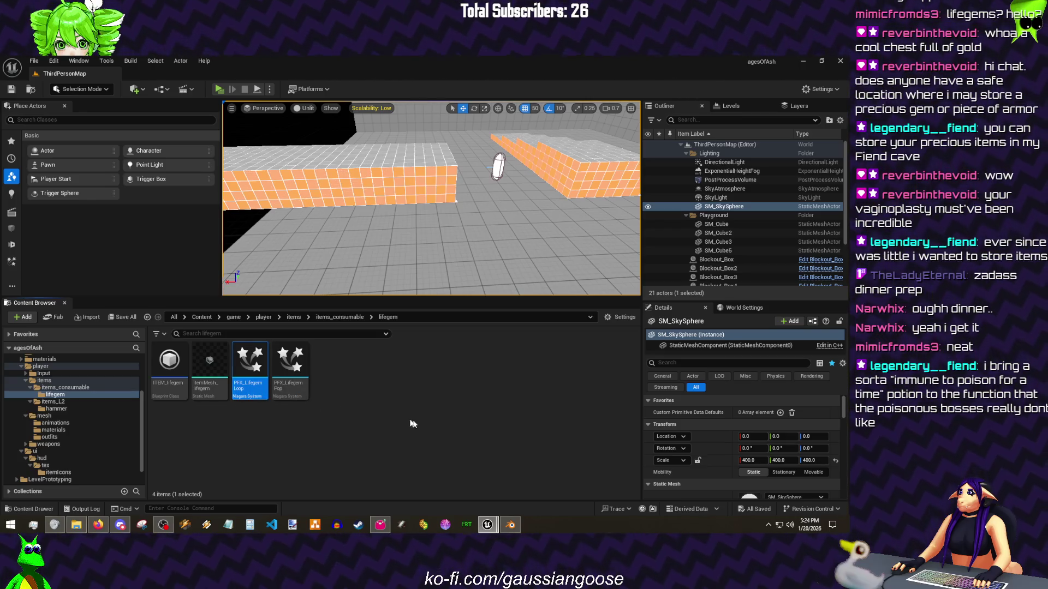
{"action": "key", "text": "ctrl+d"}
{"action": "type", "text": "PFX_LifegemBodyEffect"}
{"action": "key", "text": "Return"}
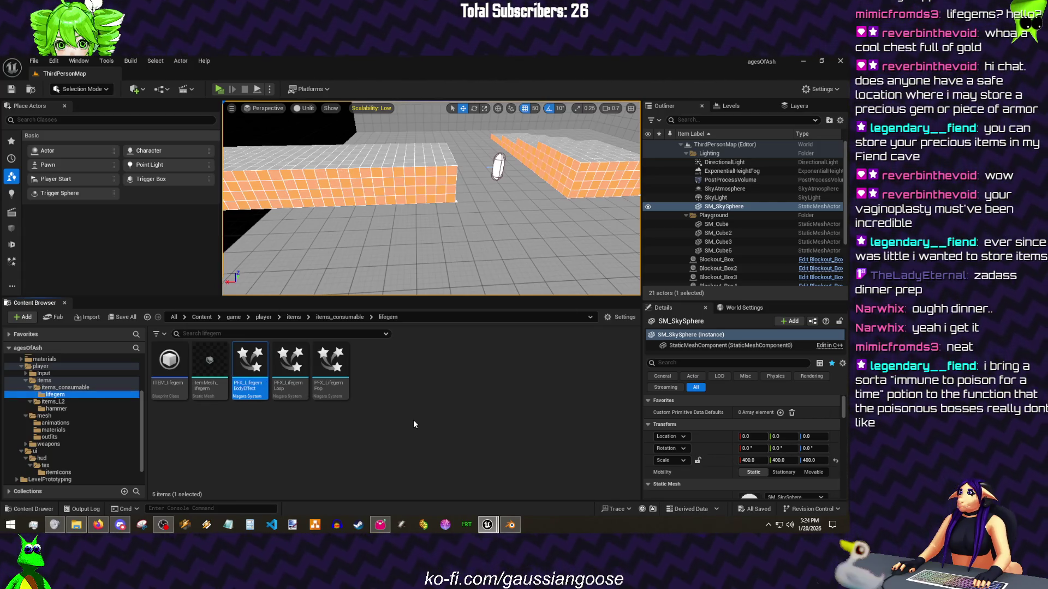
{"action": "key", "text": "Return"}
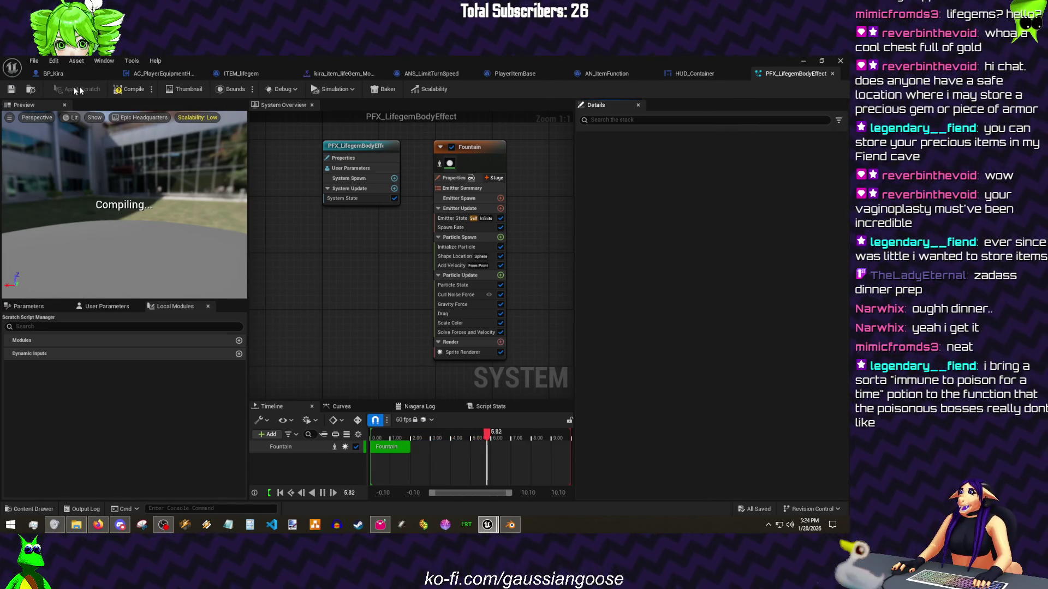
Step: Save the effect after checking Shape Location (radius 16) and Spawn Rate (16), then return to BP_Kira
{"action": "left_click", "coordinate": [12, 89]}
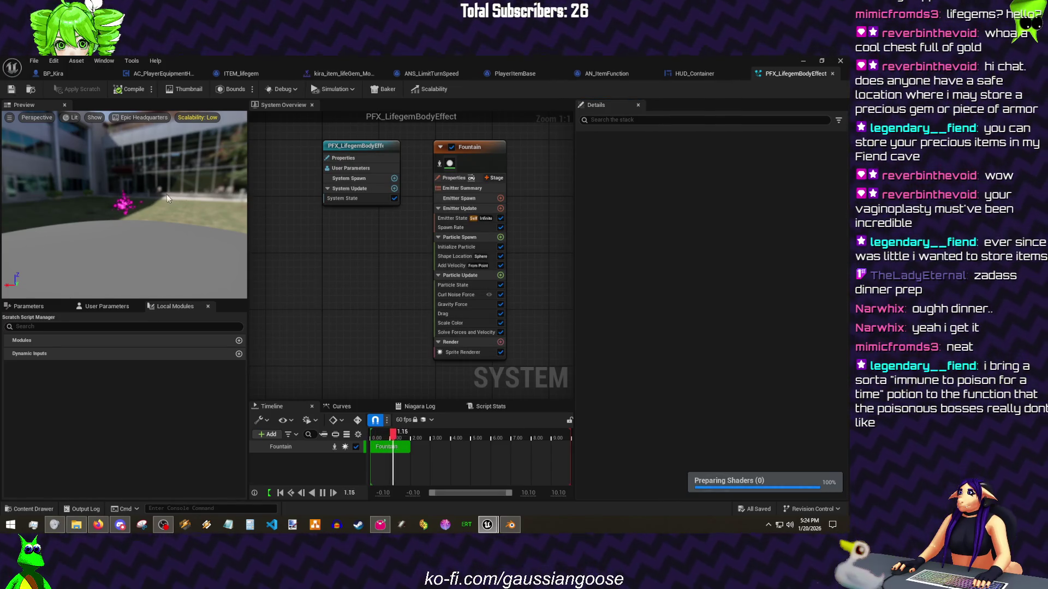
{"action": "left_click", "coordinate": [460, 258]}
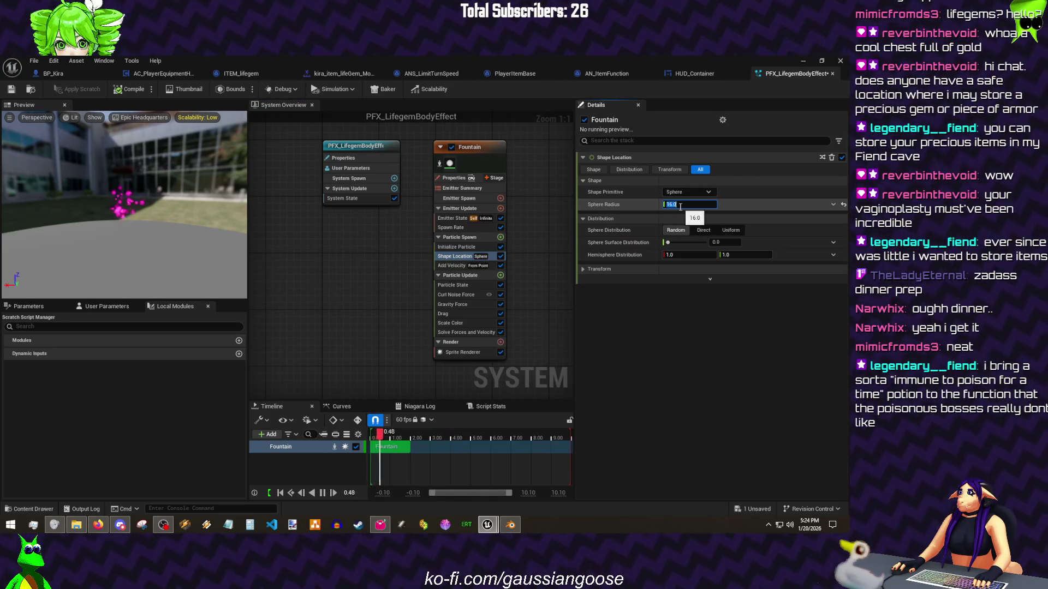
{"action": "left_click", "coordinate": [439, 227]}
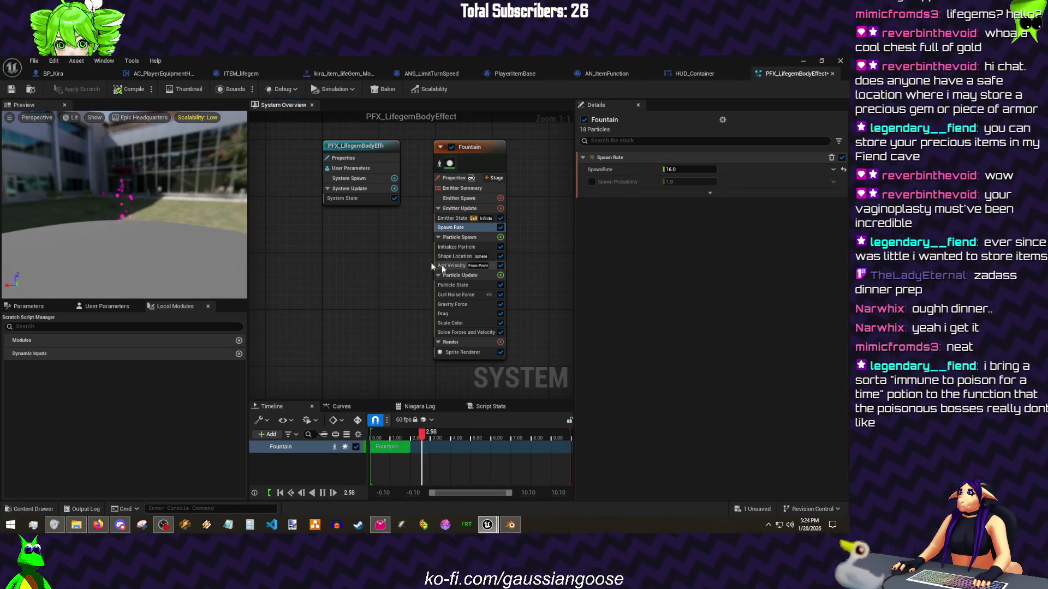
{"action": "left_click", "coordinate": [17, 90]}
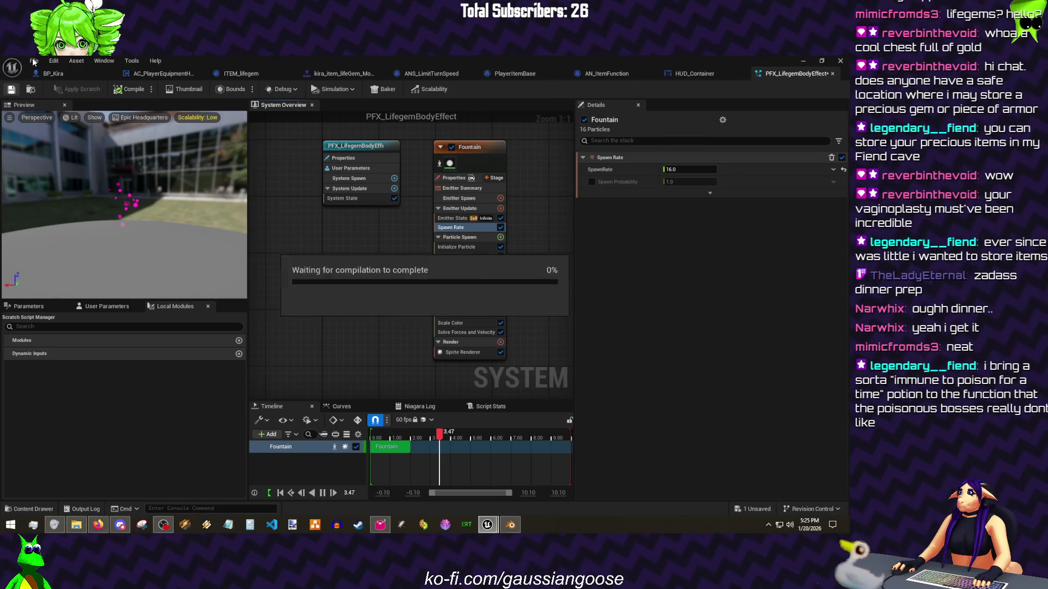
{"action": "left_click", "coordinate": [34, 61]}
{"action": "left_click", "coordinate": [104, 73]}
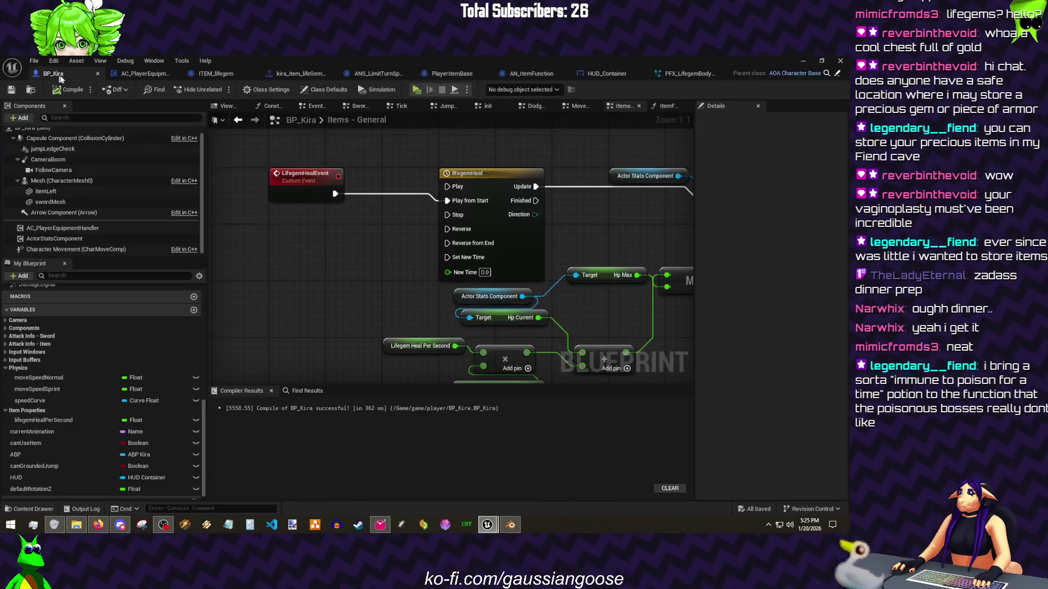
Step: Shift LifegemHealEvent left and place a Mesh reference node in the graph
{"action": "left_click_drag", "start_coordinate": [335, 221], "coordinate": [287, 221]}
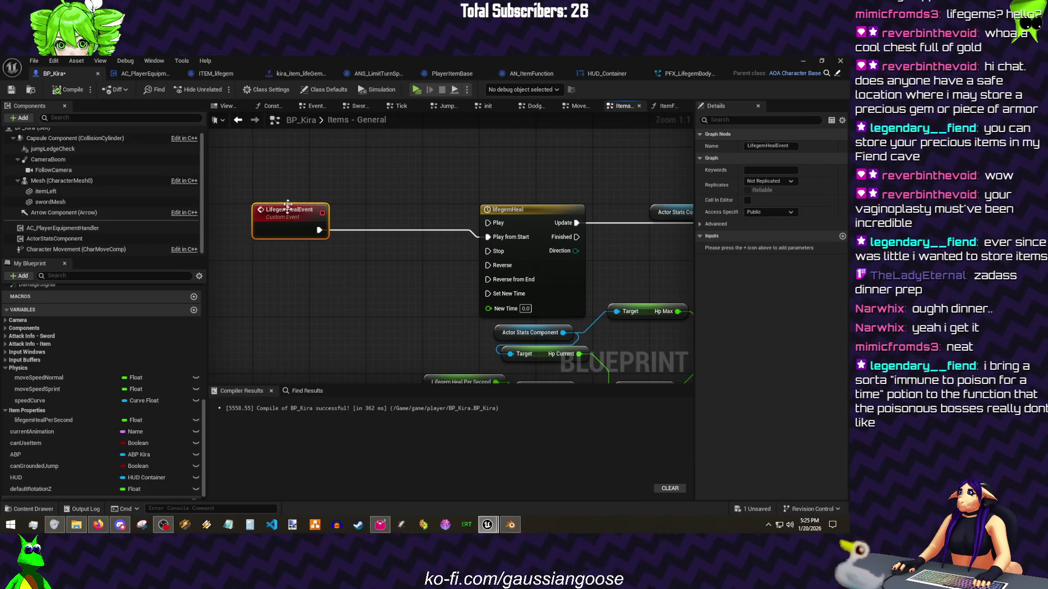
{"action": "left_click_drag", "start_coordinate": [96, 181], "coordinate": [319, 194]}
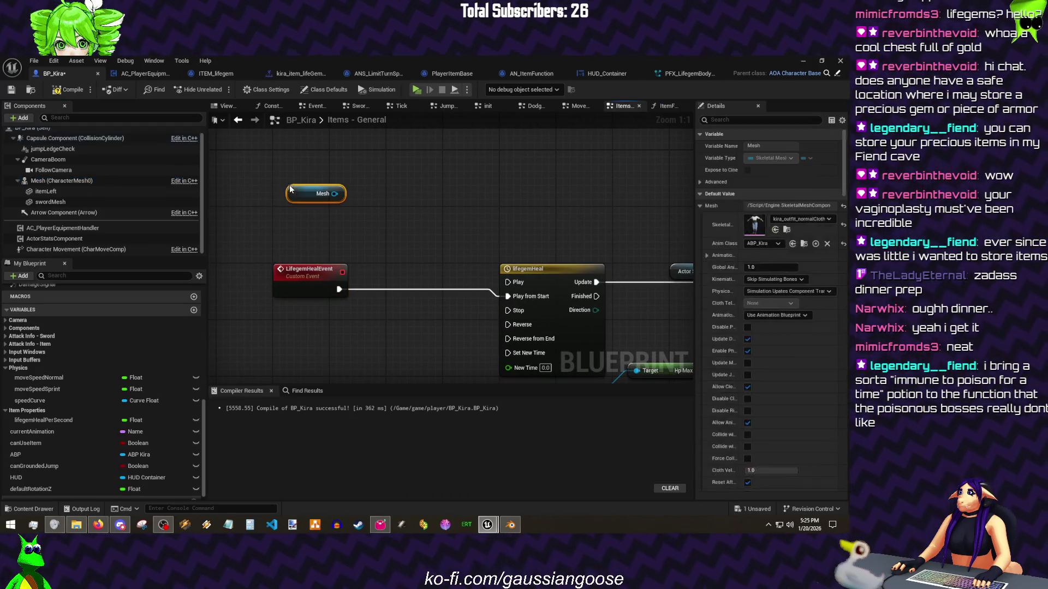
{"action": "right_click", "coordinate": [378, 203]}
{"action": "type", "text": "spawn sys"}
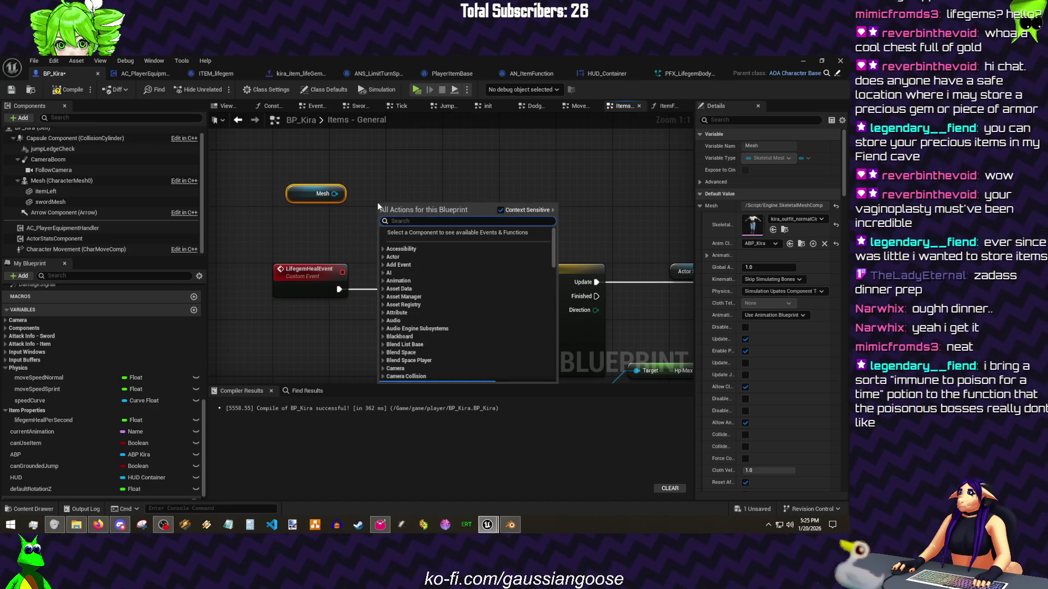
{"action": "type", "text": "tem a"}
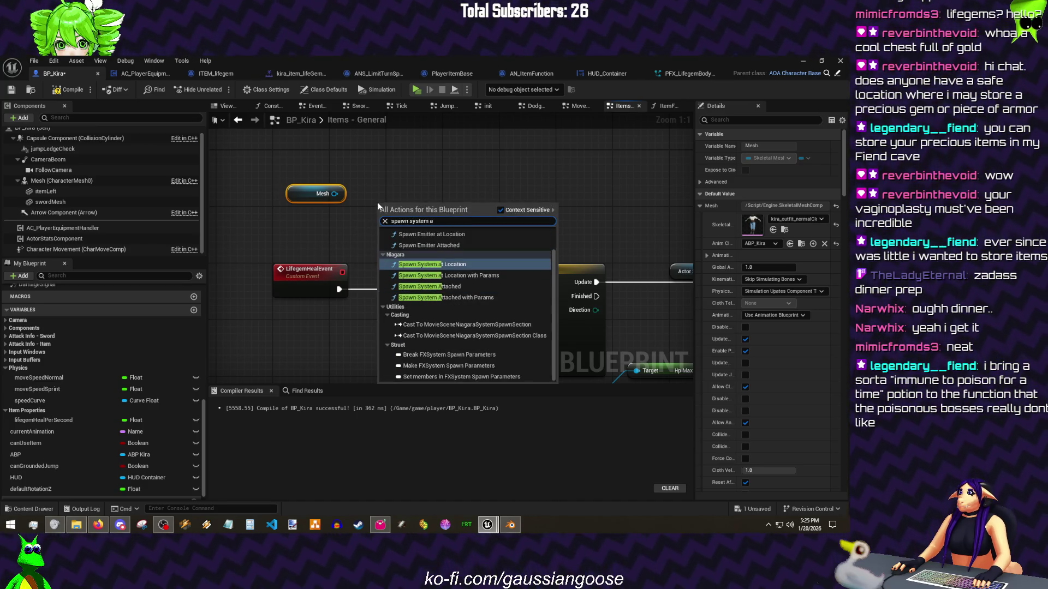
{"action": "key", "text": "Down"}
{"action": "key", "text": "Down"}
{"action": "left_click_drag", "start_coordinate": [358, 223], "coordinate": [298, 188]}
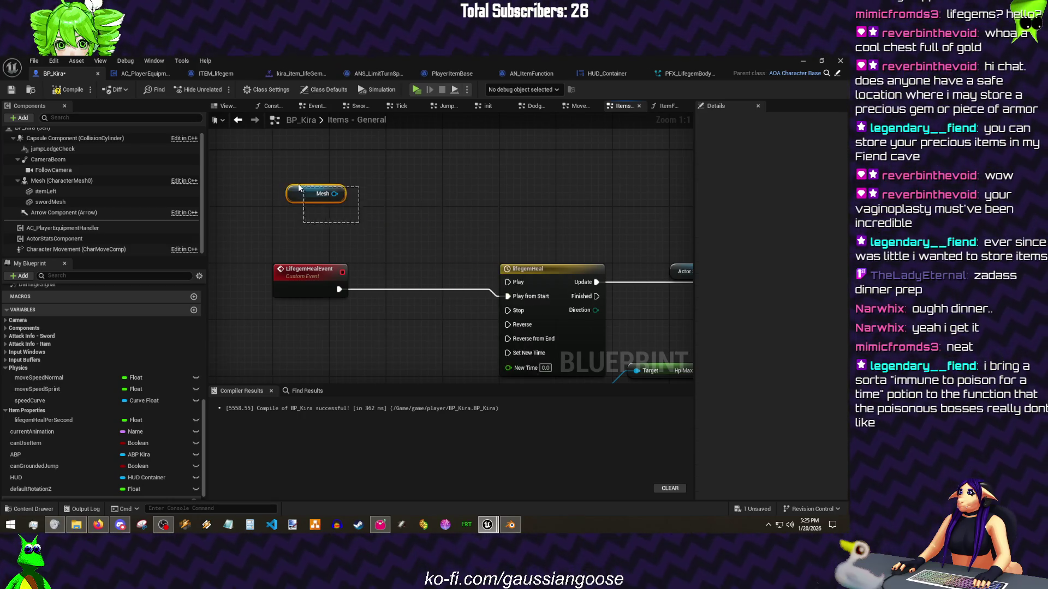
Step: Add a Niagara component named bodyFX under the Mesh component
{"action": "left_click", "coordinate": [61, 180]}
{"action": "left_click", "coordinate": [22, 118]}
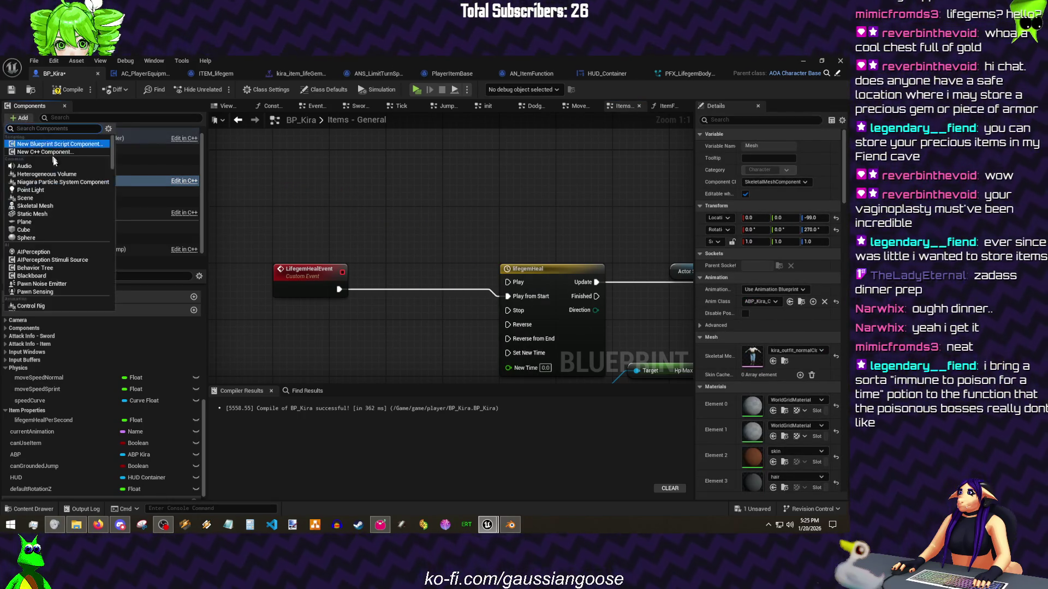
{"action": "left_click", "coordinate": [60, 181]}
{"action": "type", "text": "bodyF"}
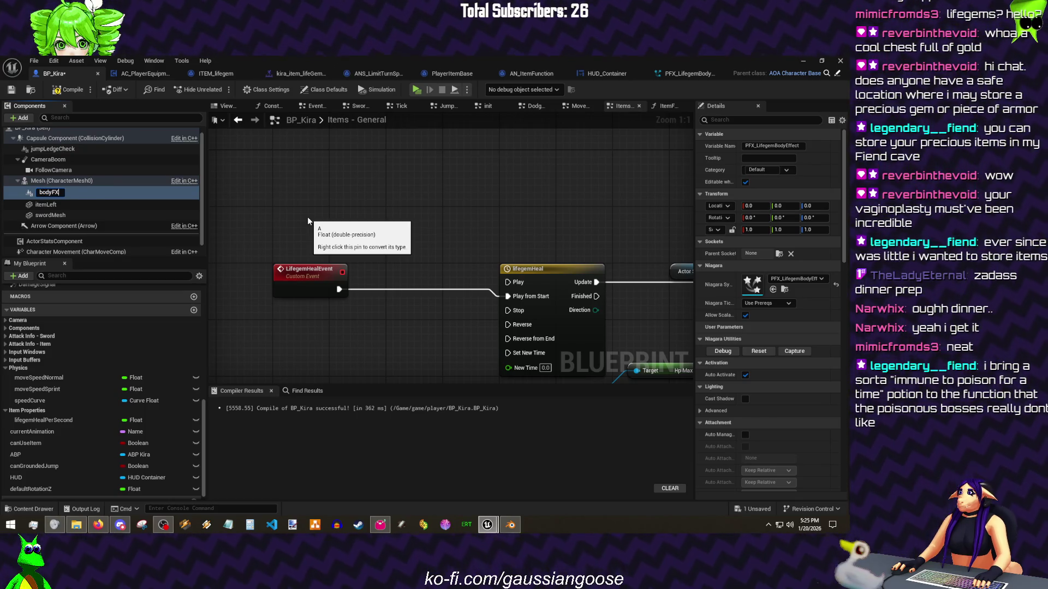
{"action": "type", "text": "X"}
{"action": "key", "text": "Return"}
Step: Add Set Niagara System Asset on bodyFX with PFX_LifegemBodyEffect, wired to lifegemHeal Play from Start
{"action": "mouse_move", "coordinate": [45, 191]}
{"action": "left_mouse_down"}
{"action": "mouse_move", "coordinate": [292, 196]}
{"action": "mouse_move", "coordinate": [376, 230]}
{"action": "left_mouse_up"}
{"action": "type", "text": "set system"}
{"action": "key", "text": "Up"}
{"action": "key", "text": "Up"}
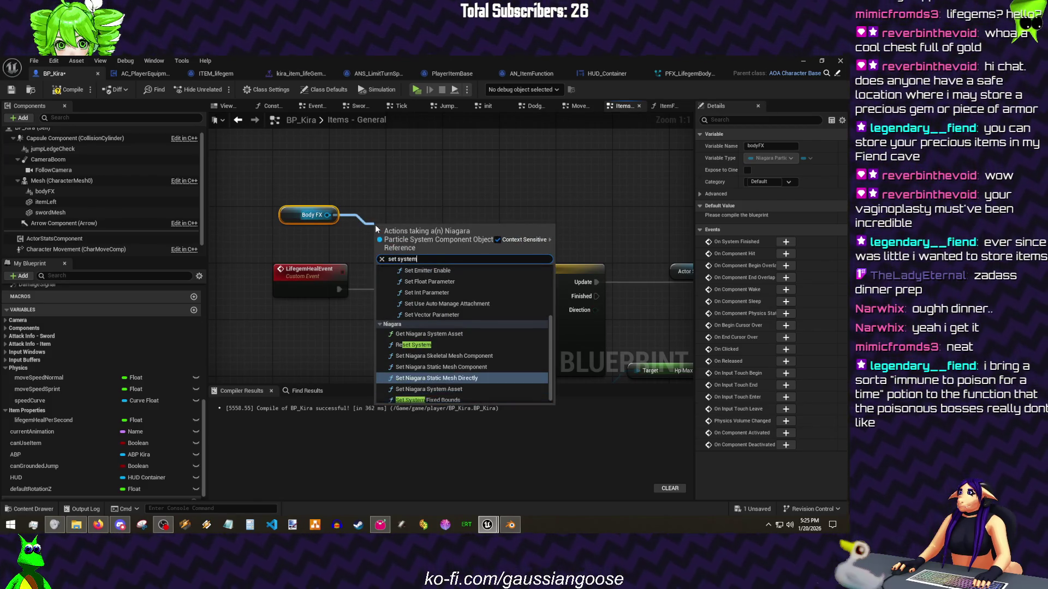
{"action": "left_click", "coordinate": [467, 389]}
{"action": "left_click", "coordinate": [416, 282]}
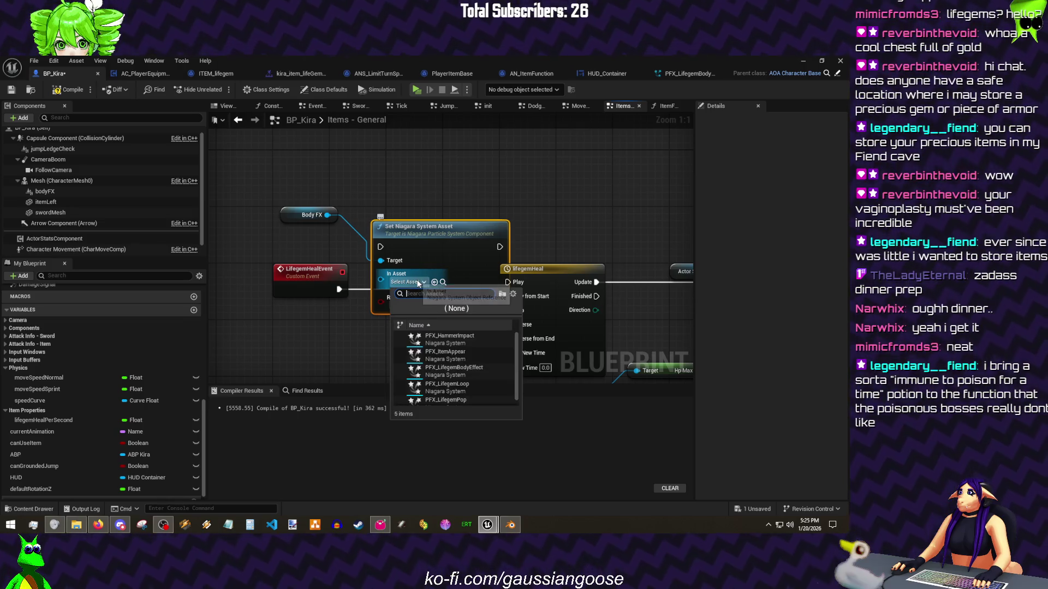
{"action": "left_click", "coordinate": [447, 362]}
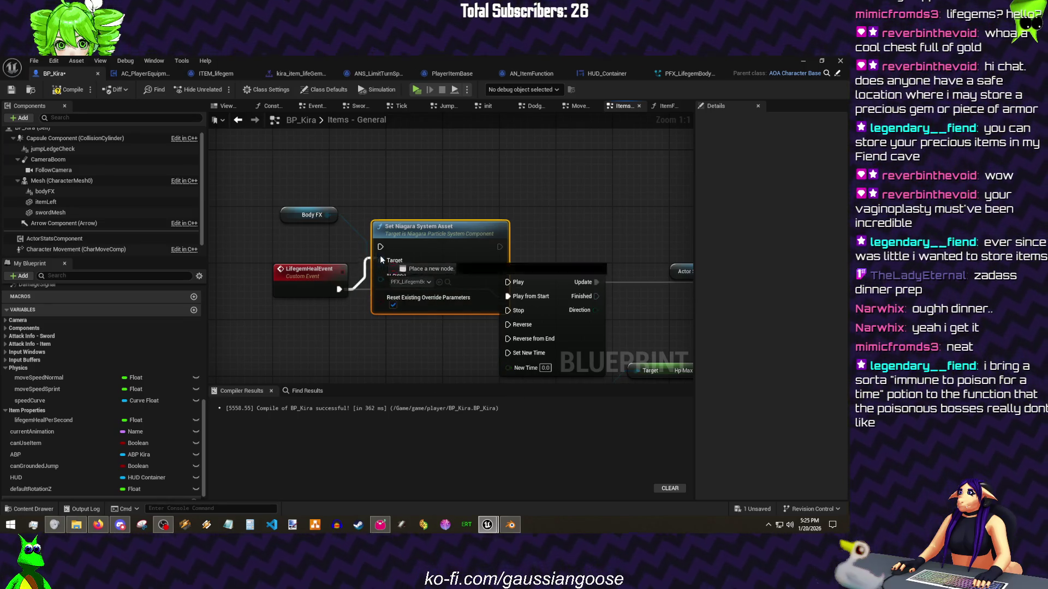
{"action": "left_click_drag", "start_coordinate": [404, 239], "coordinate": [383, 282]}
{"action": "left_click_drag", "start_coordinate": [479, 290], "coordinate": [517, 300]}
Step: Add a bodyFX Activate node between the set-asset node and lifegemHeal Play from Start
{"action": "left_click_drag", "start_coordinate": [349, 257], "coordinate": [314, 232]}
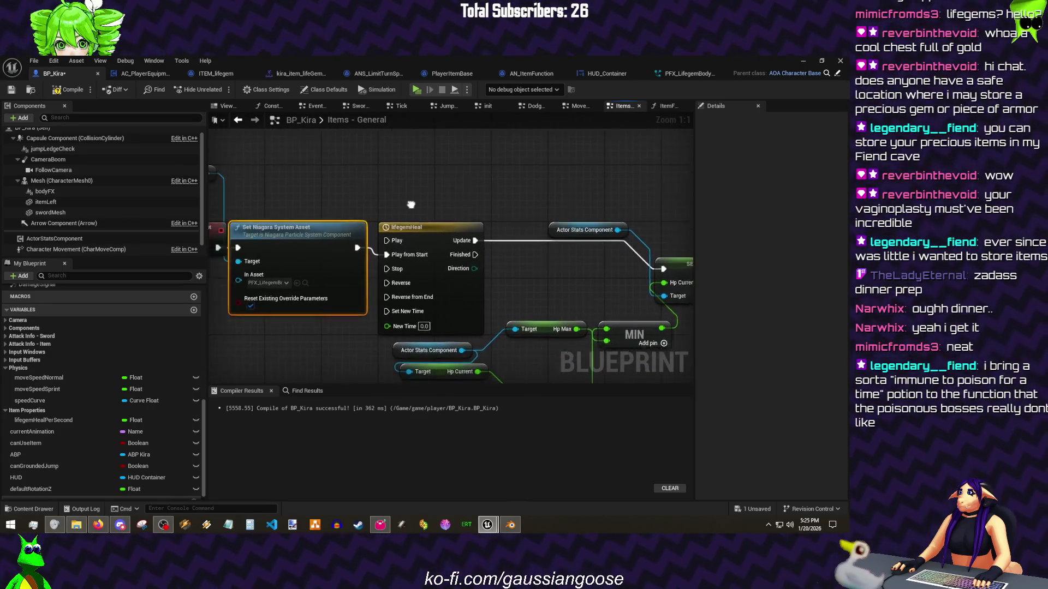
{"action": "left_click_drag", "start_coordinate": [357, 187], "coordinate": [243, 203]}
{"action": "left_click_drag", "start_coordinate": [344, 205], "coordinate": [371, 210]}
{"action": "type", "text": "activate"}
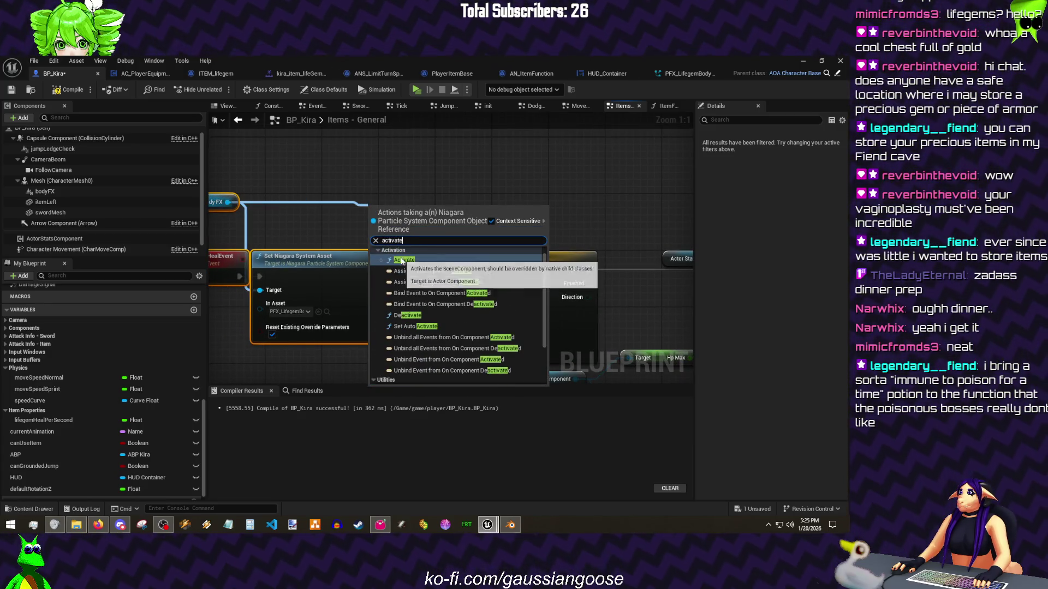
{"action": "left_click", "coordinate": [402, 262]}
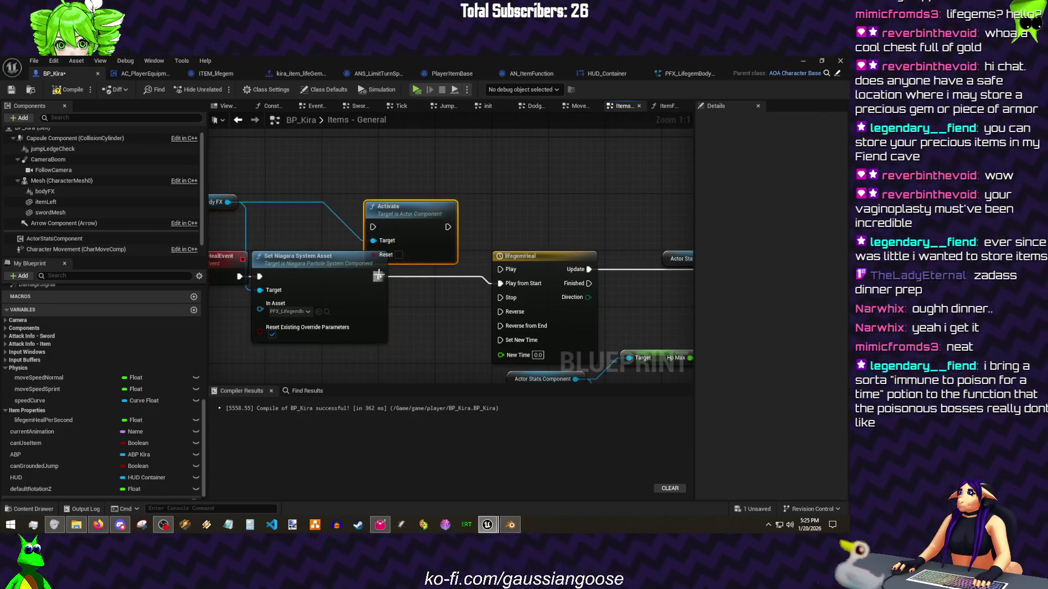
{"action": "left_click_drag", "start_coordinate": [378, 221], "coordinate": [415, 266]}
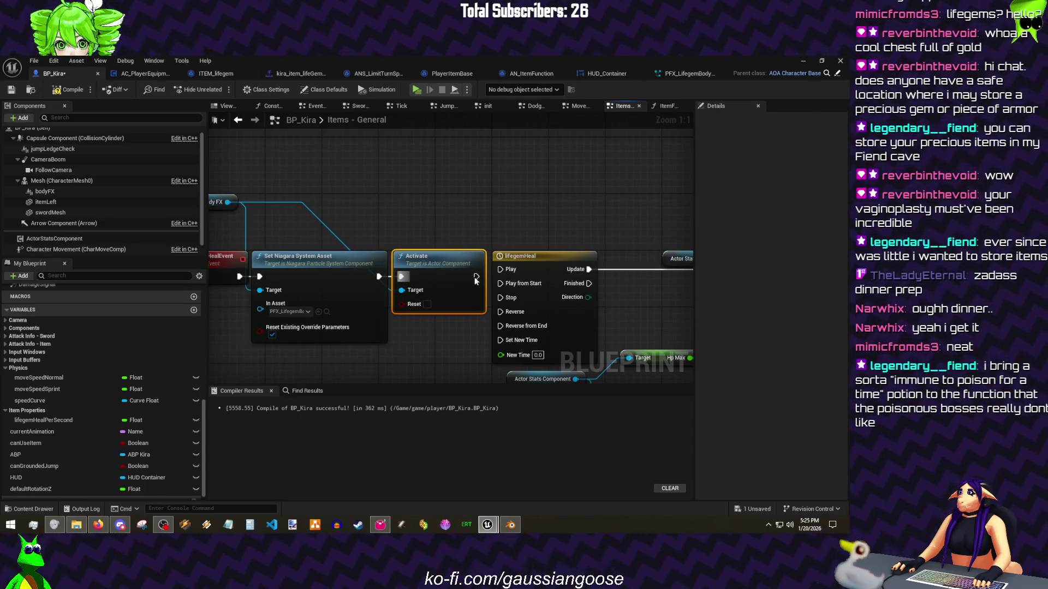
{"action": "left_click_drag", "start_coordinate": [503, 274], "coordinate": [501, 283]}
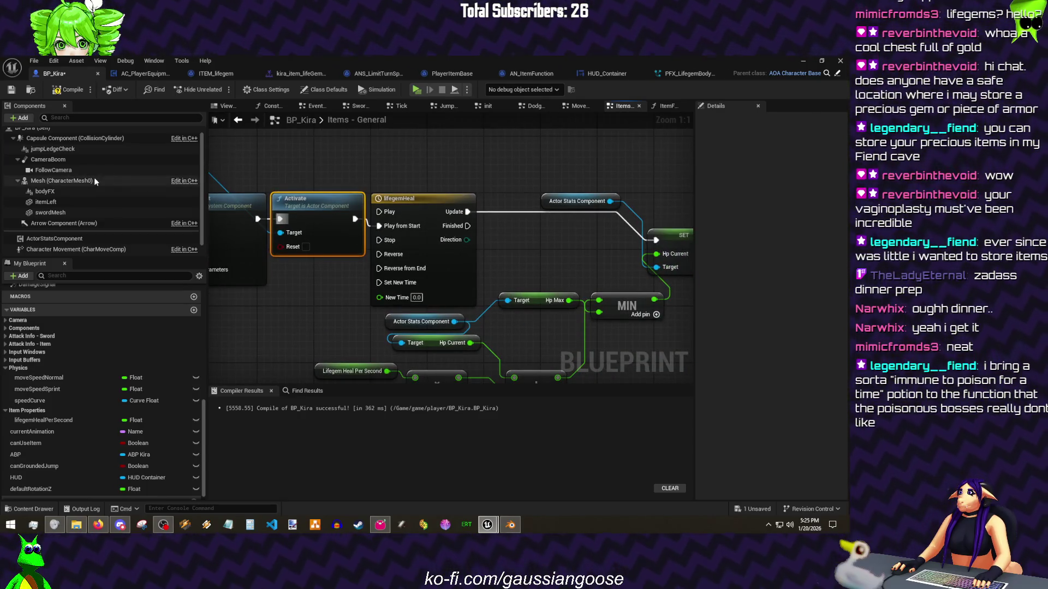
Step: Move the Body FX node past lifegemHeal and add a Deactivate node wired to it
{"action": "left_click_drag", "start_coordinate": [260, 178], "coordinate": [414, 223]}
{"action": "mouse_move", "coordinate": [219, 181]}
{"action": "left_mouse_down"}
{"action": "mouse_move", "coordinate": [462, 201]}
{"action": "mouse_move", "coordinate": [477, 235]}
{"action": "left_mouse_up"}
{"action": "type", "text": "deactivate"}
{"action": "key", "text": "Return"}
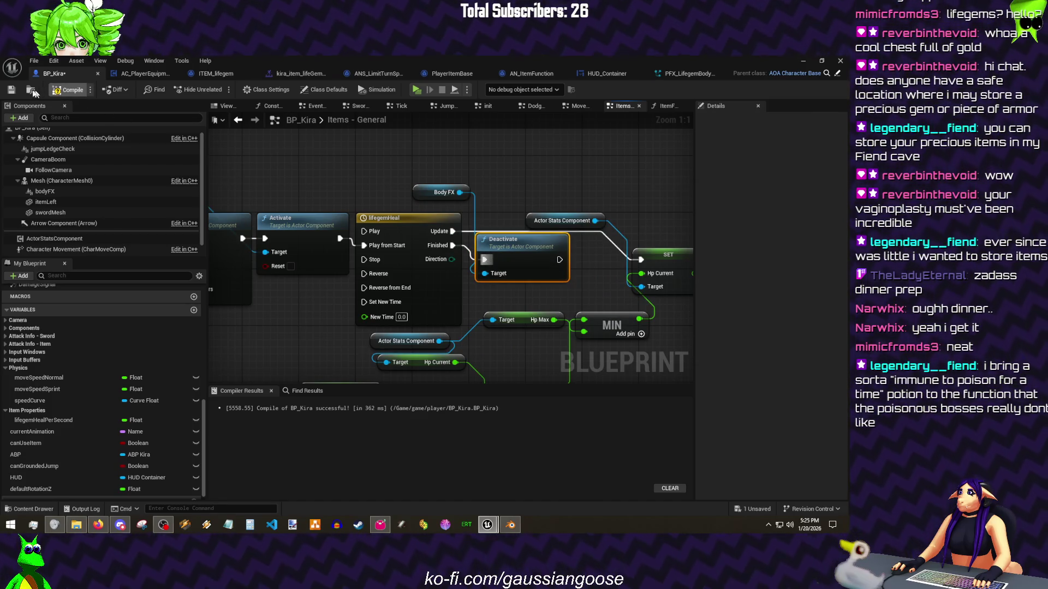
Step: Attach bodyFX to the DEF-spine_003 parent socket and compile BP_Kira
{"action": "left_click", "coordinate": [51, 192]}
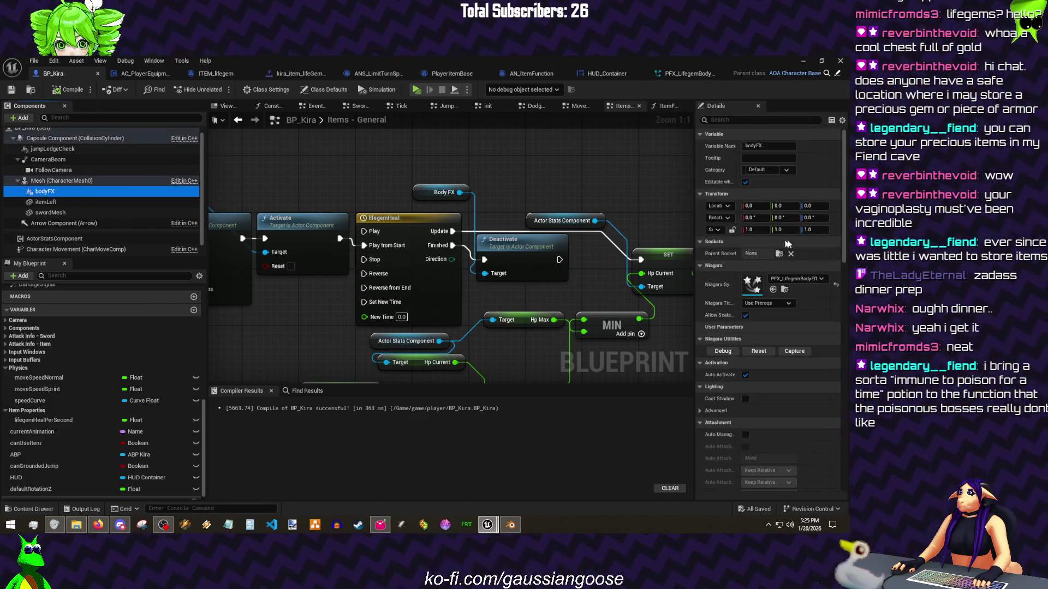
{"action": "left_click", "coordinate": [778, 255]}
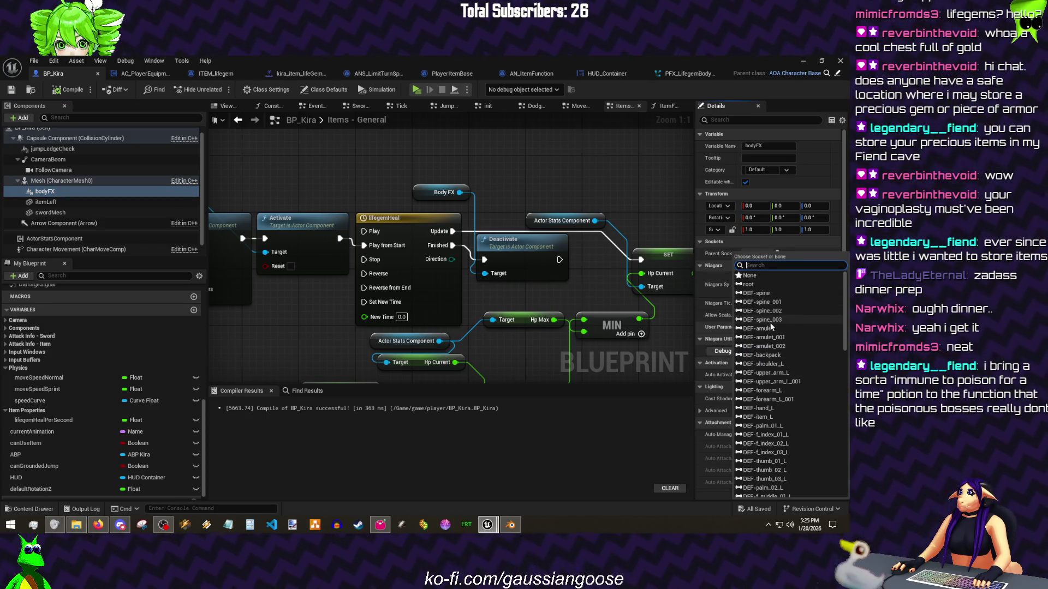
{"action": "left_click", "coordinate": [771, 322]}
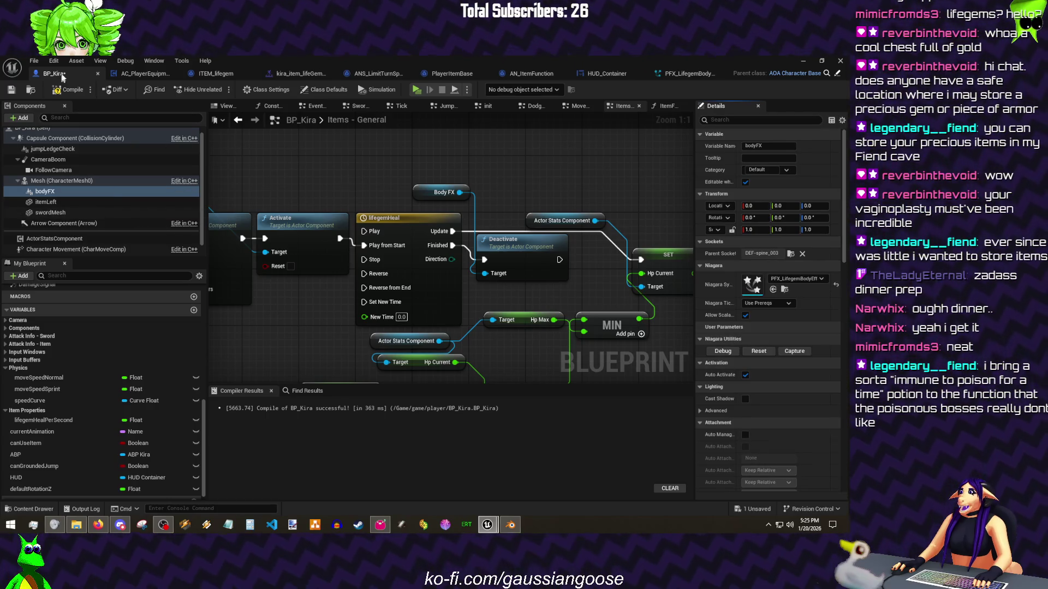
{"action": "left_click", "coordinate": [64, 90]}
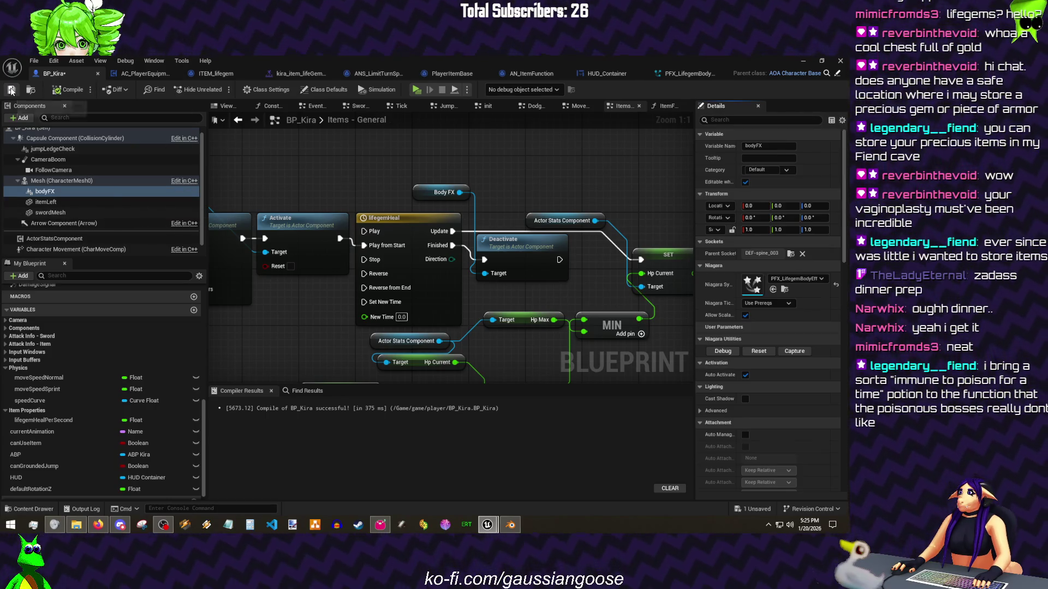
Step: Run a quick play test in wireframe view, end it, and bring BP_Kira back
{"action": "left_click", "coordinate": [802, 62]}
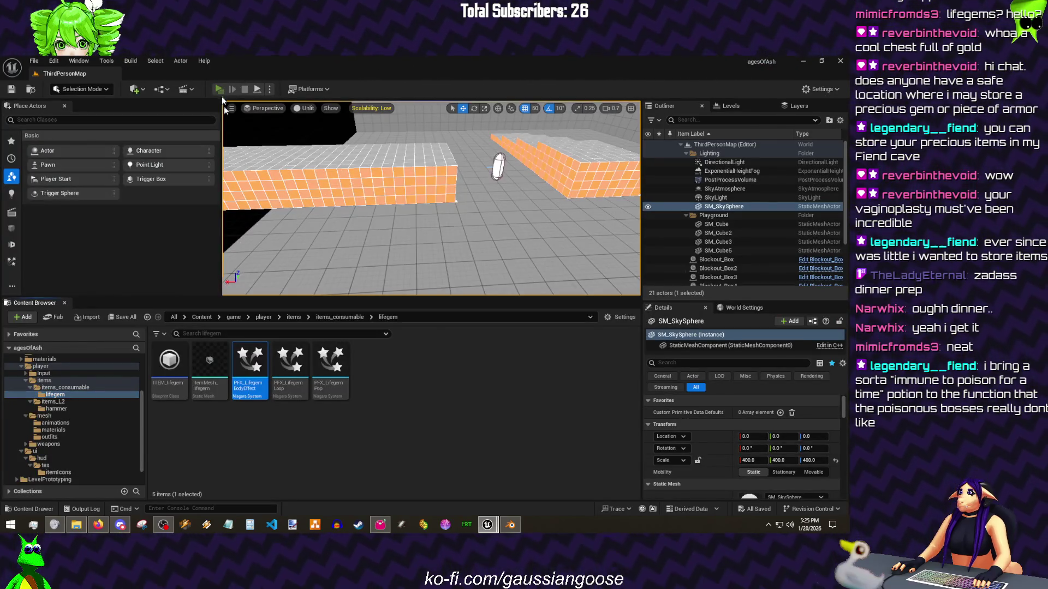
{"action": "key", "text": "alt+p"}
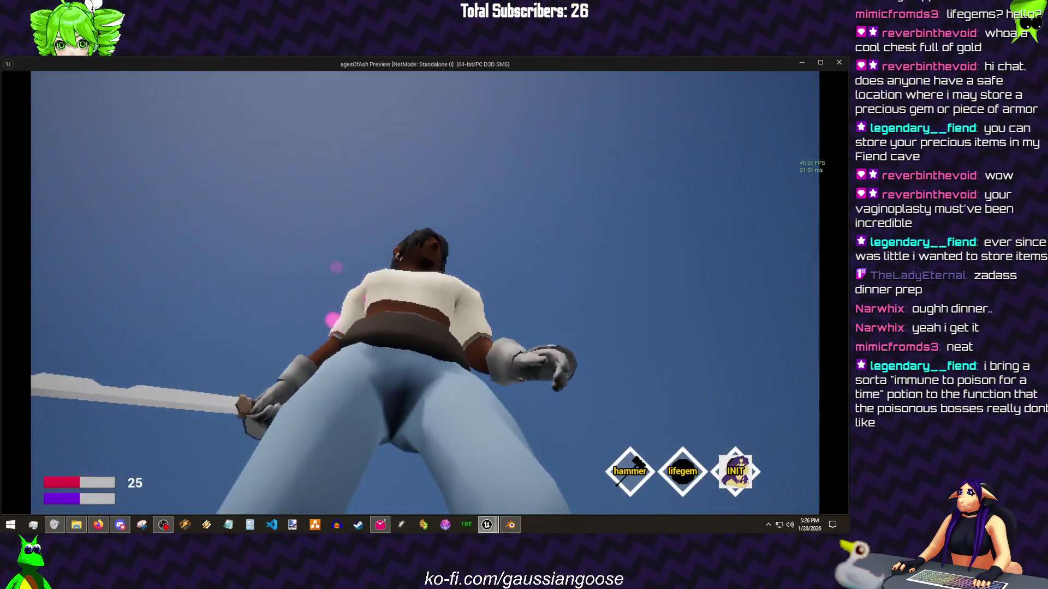
{"action": "key", "text": "F1"}
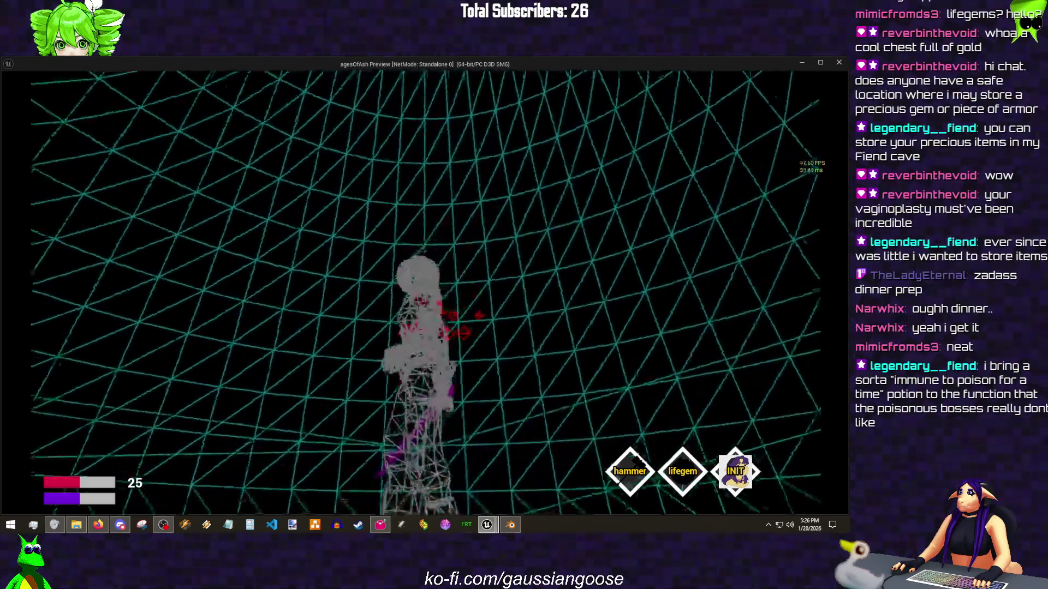
{"action": "key", "text": "Escape"}
{"action": "left_click", "coordinate": [487, 524]}
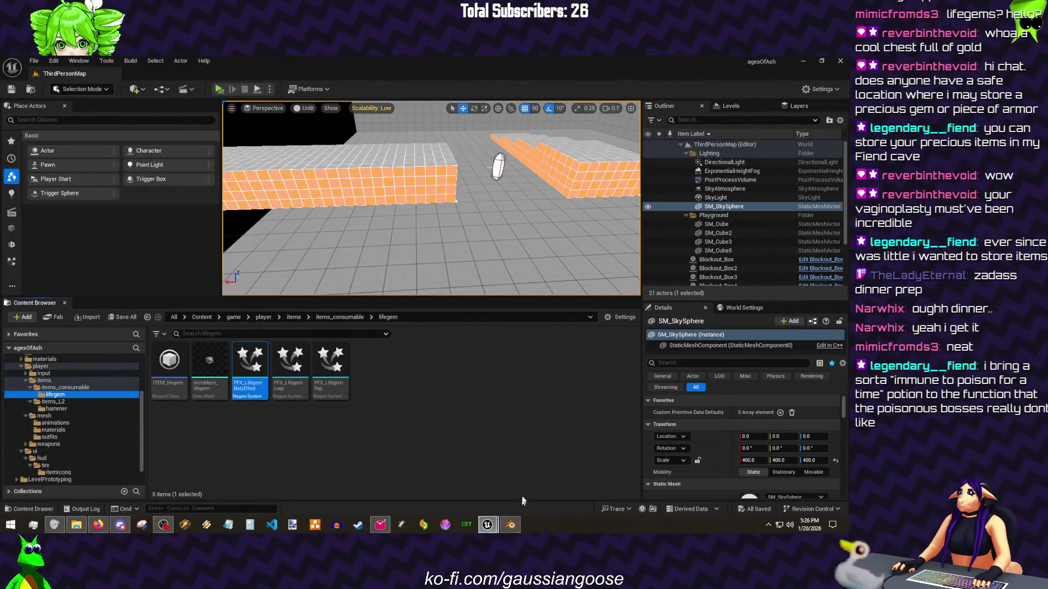
{"action": "left_click", "coordinate": [528, 480]}
Step: In PFX_LifegemBodyEffect, confirm the particle colour and set Uniform Sprite Size Min 1, Max 6
{"action": "left_click", "coordinate": [690, 73]}
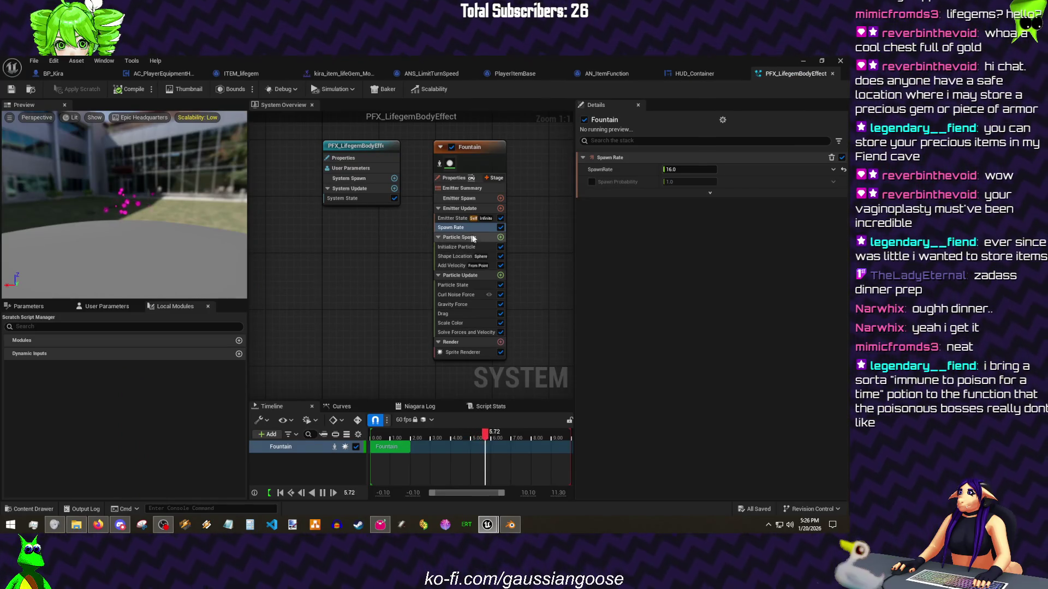
{"action": "left_click", "coordinate": [456, 246]}
{"action": "left_click", "coordinate": [704, 242]}
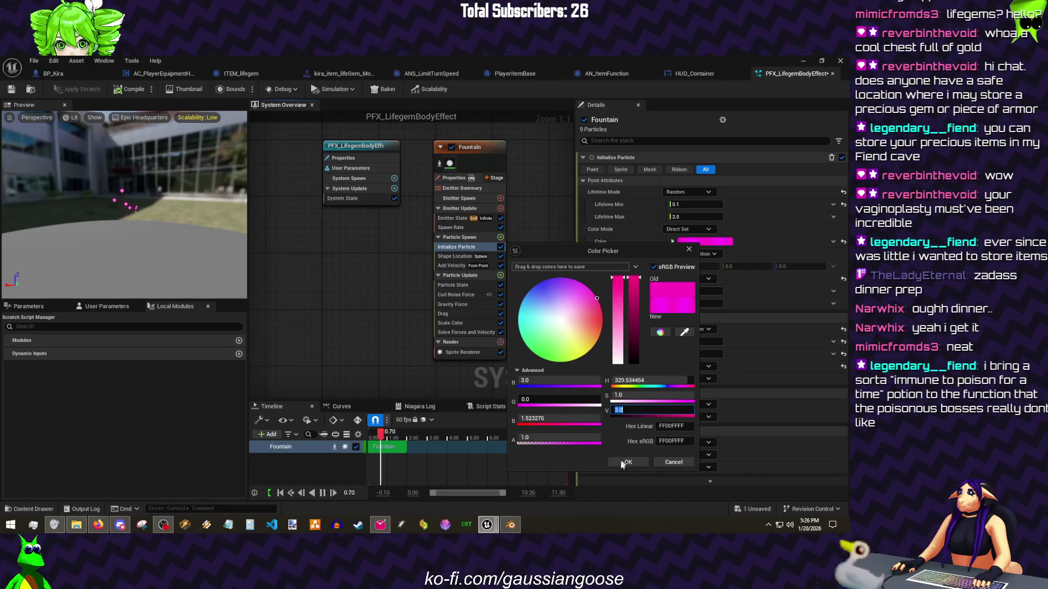
{"action": "left_click", "coordinate": [625, 462]}
{"action": "left_click", "coordinate": [678, 342]}
{"action": "type", "text": "1"}
{"action": "key", "text": "Tab"}
{"action": "type", "text": "6"}
{"action": "key", "text": "Return"}
Step: Set the spawn Sphere Radius to 20, save the effect, and Save All
{"action": "left_click", "coordinate": [458, 256]}
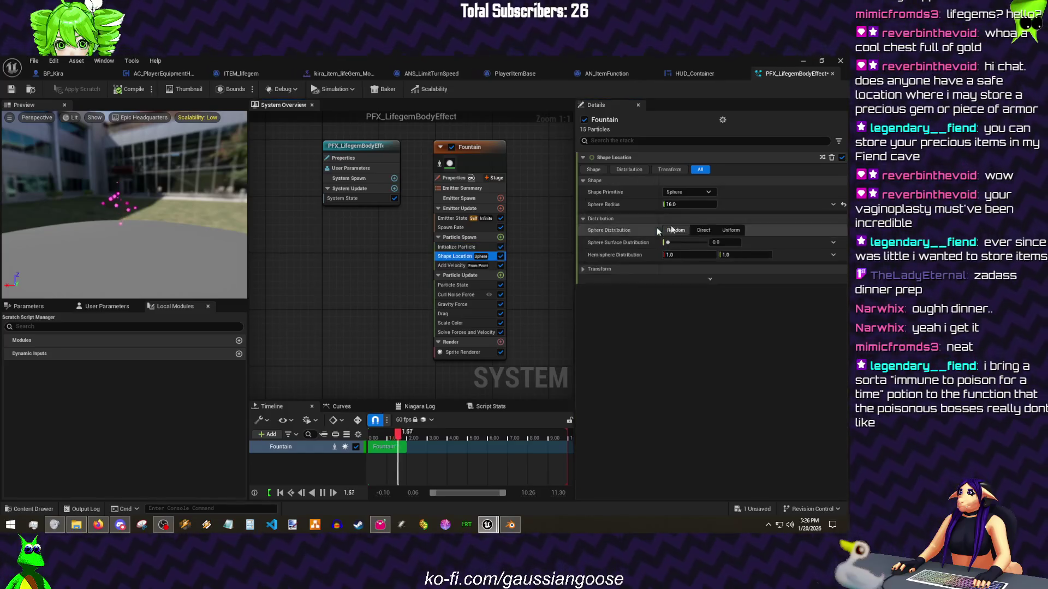
{"action": "left_click", "coordinate": [686, 208]}
{"action": "type", "text": "20"}
{"action": "key", "text": "Return"}
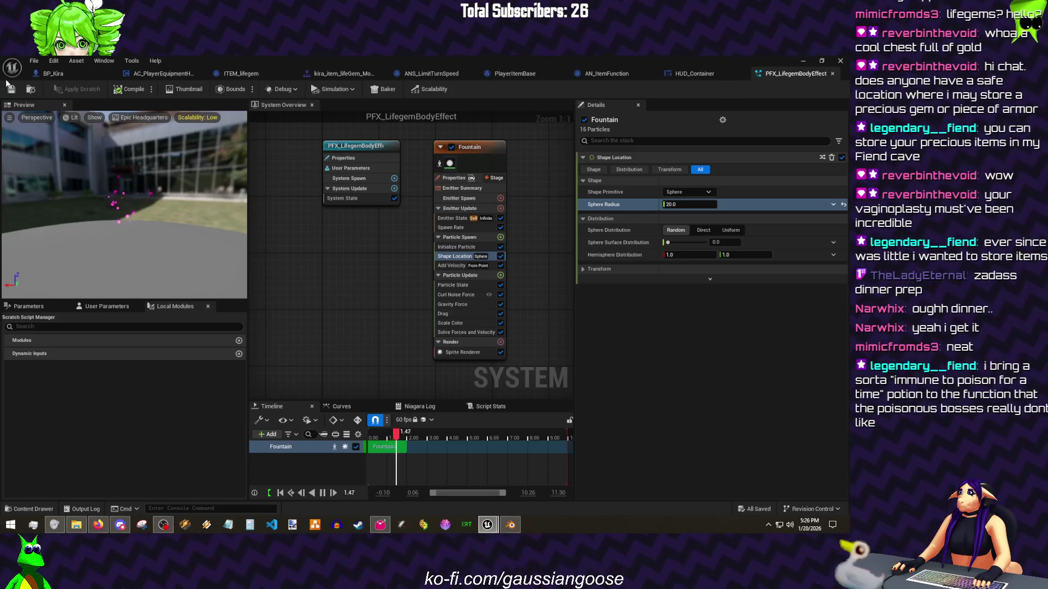
{"action": "key", "text": "ctrl+s"}
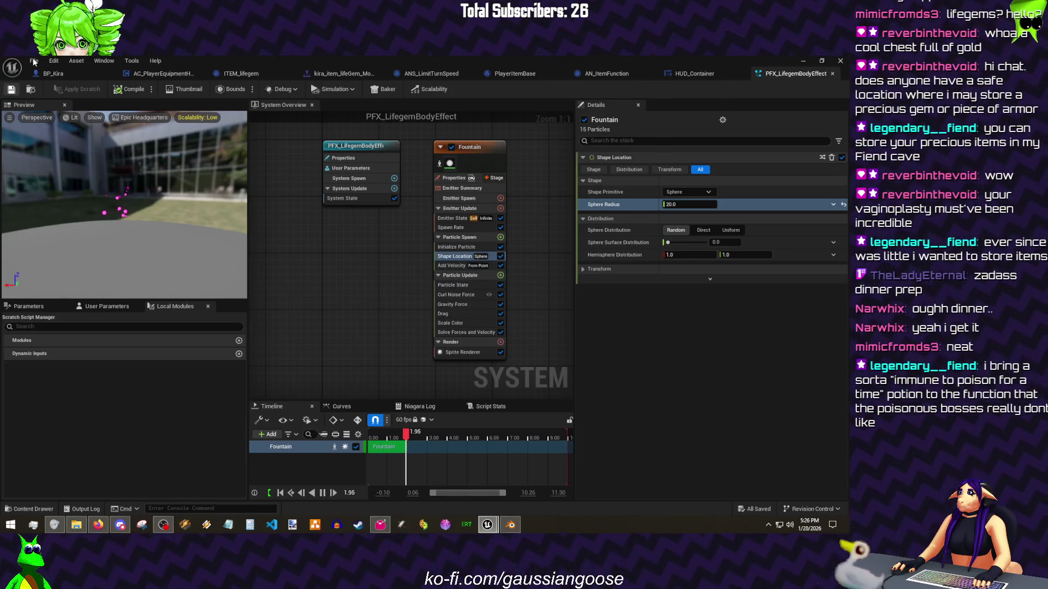
{"action": "left_click", "coordinate": [32, 61]}
{"action": "left_click", "coordinate": [48, 114]}
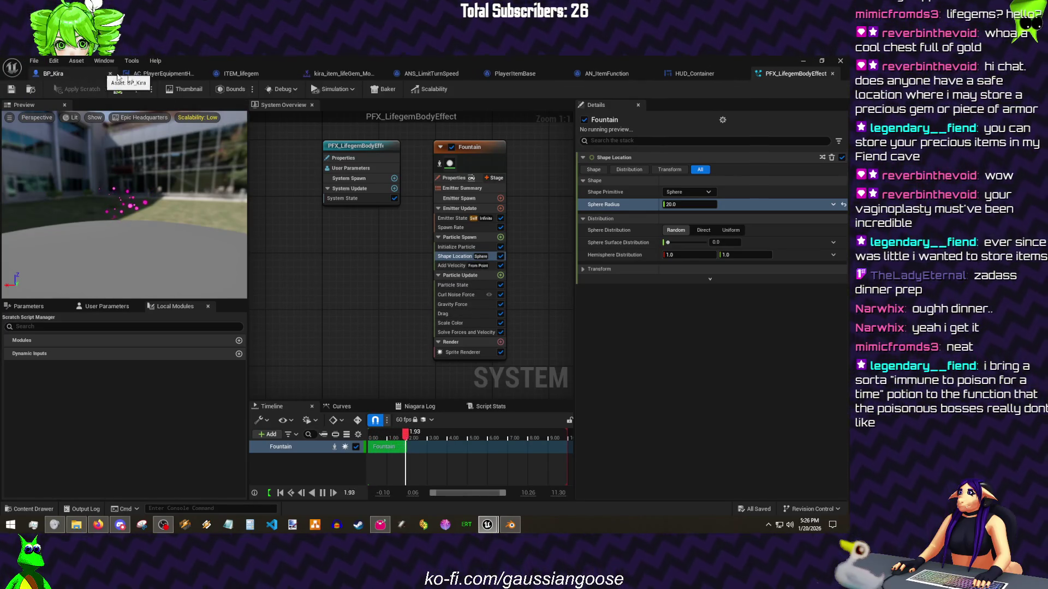
Step: Leave the particle effect editor and return to the main level editor
{"action": "left_click", "coordinate": [183, 73]}
{"action": "left_click", "coordinate": [803, 61]}
{"action": "left_click", "coordinate": [34, 61]}
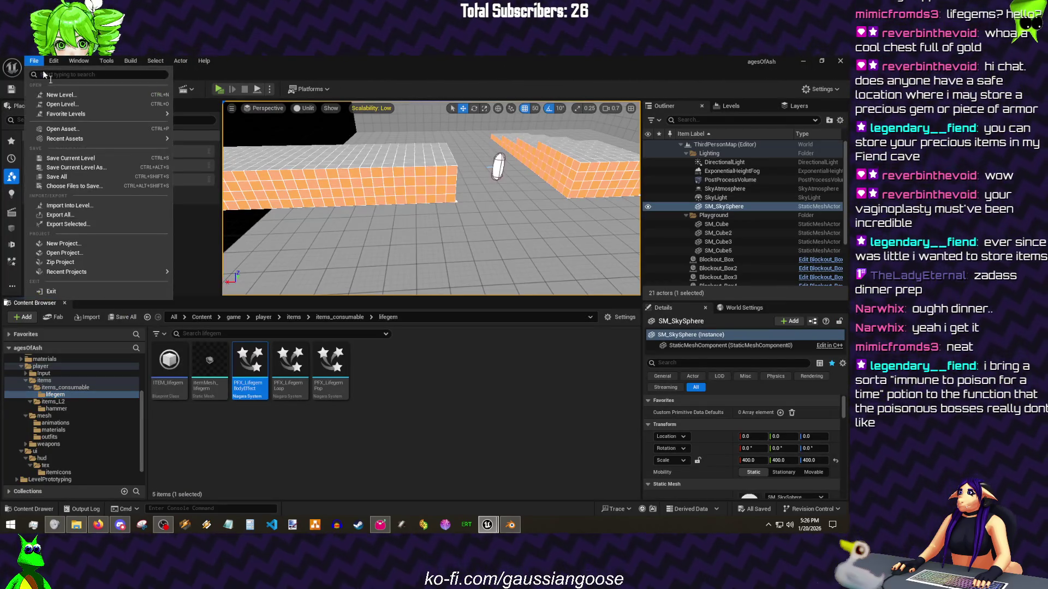
Step: After a brief play test, disable bodyFX Auto Activate in BP_Kira and save it
{"action": "left_click", "coordinate": [82, 177]}
{"action": "left_click", "coordinate": [220, 88]}
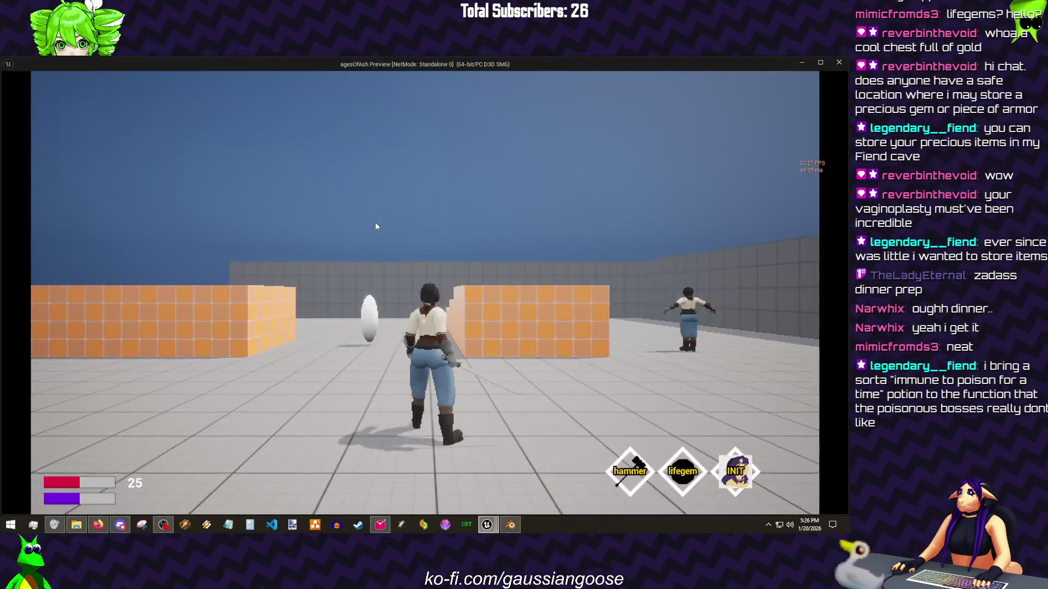
{"action": "key", "text": "Escape"}
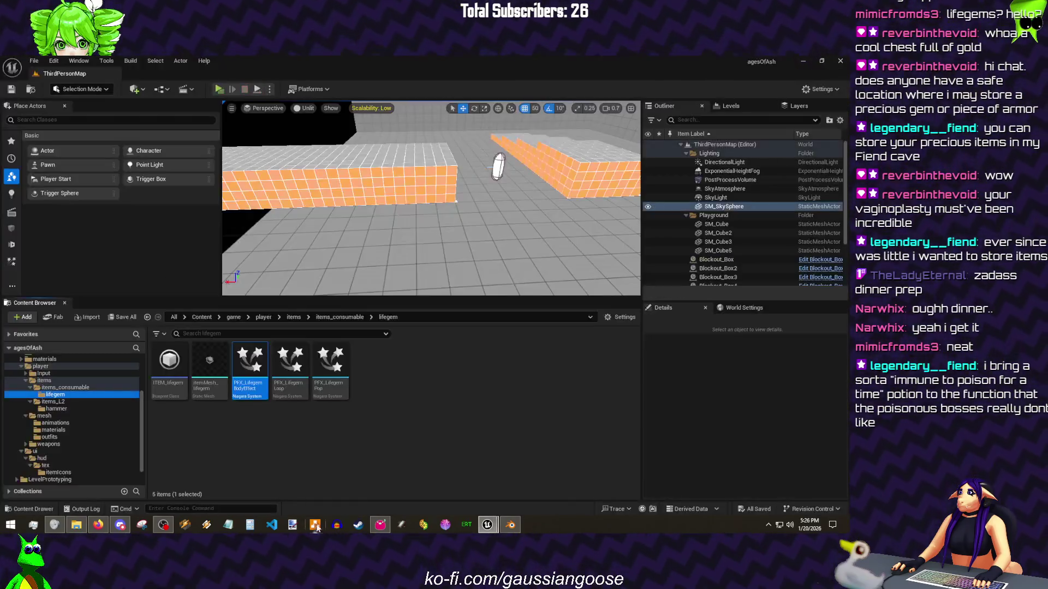
{"action": "left_click", "coordinate": [502, 526]}
{"action": "mouse_move", "coordinate": [487, 526]}
{"action": "left_click", "coordinate": [498, 402]}
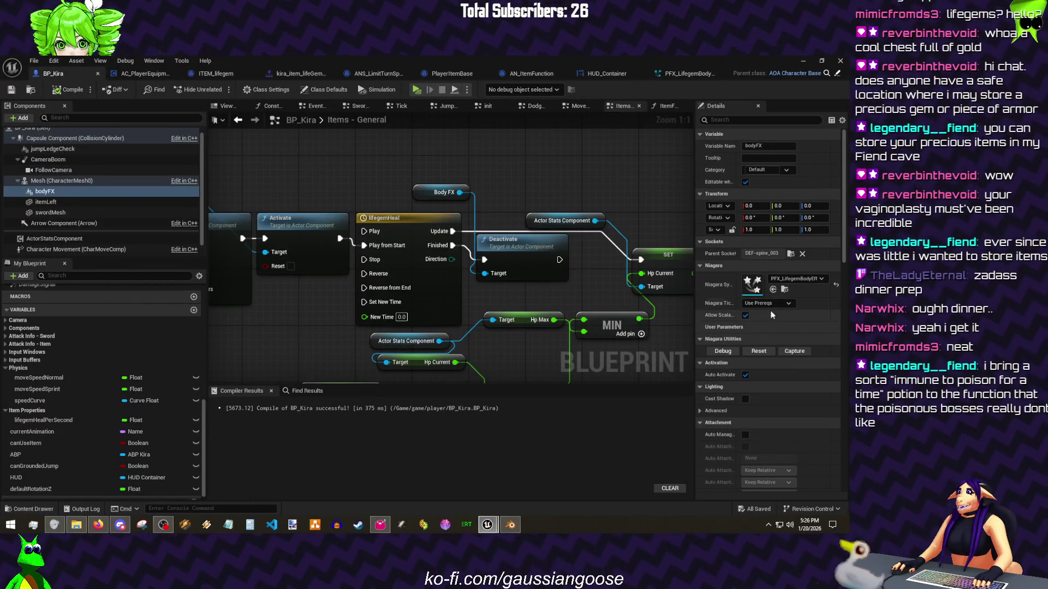
{"action": "left_click", "coordinate": [745, 376]}
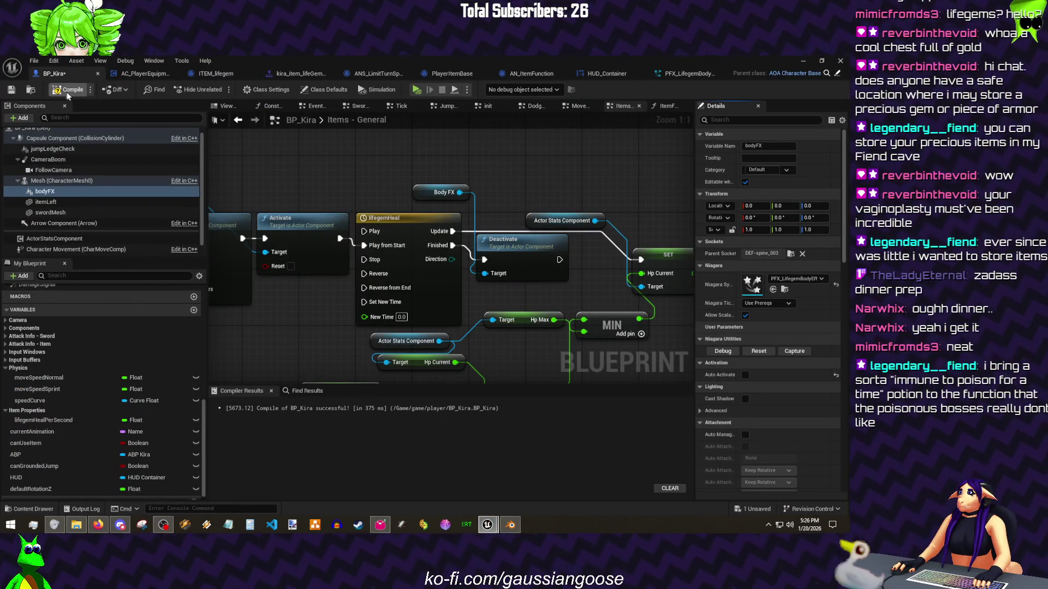
{"action": "left_click", "coordinate": [18, 91]}
{"action": "key", "text": "alt+Tab"}
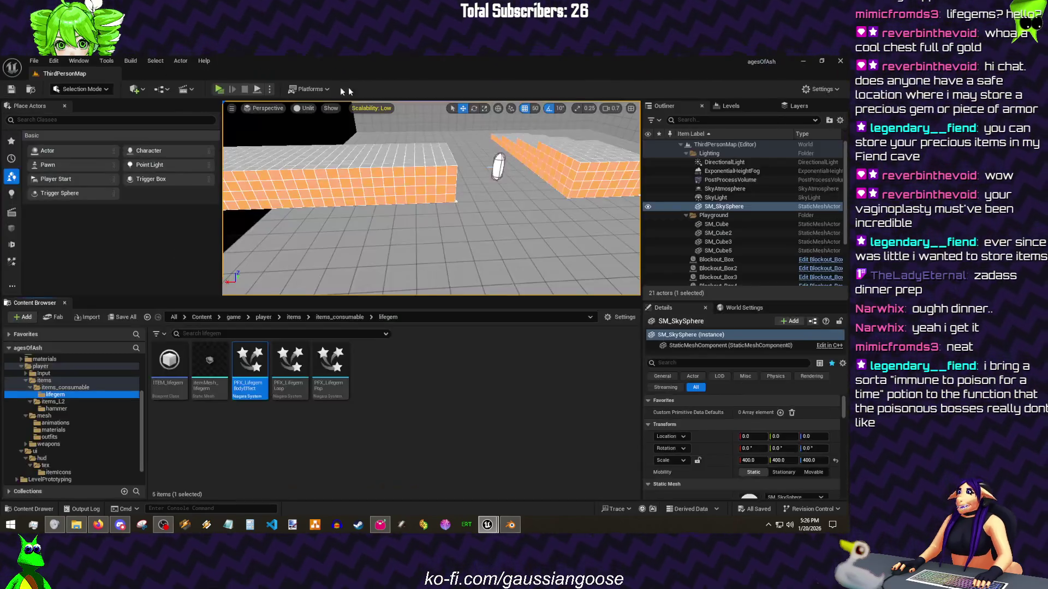
Step: Play-test using the lifegem, running and jumping while health rises from 38 to 50
{"action": "key", "text": "alt+p"}
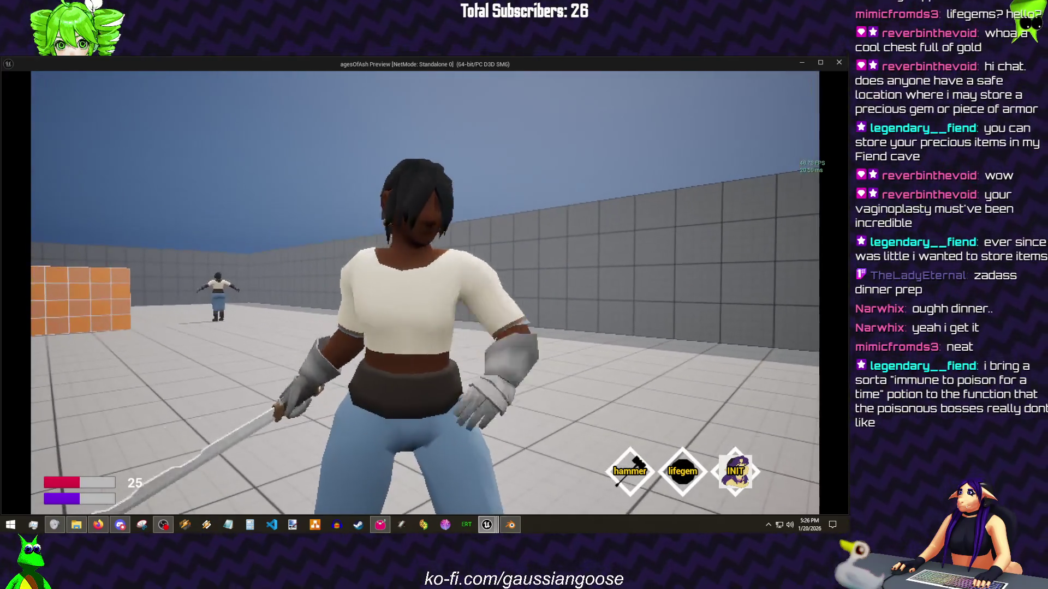
{"action": "key", "text": "2"}
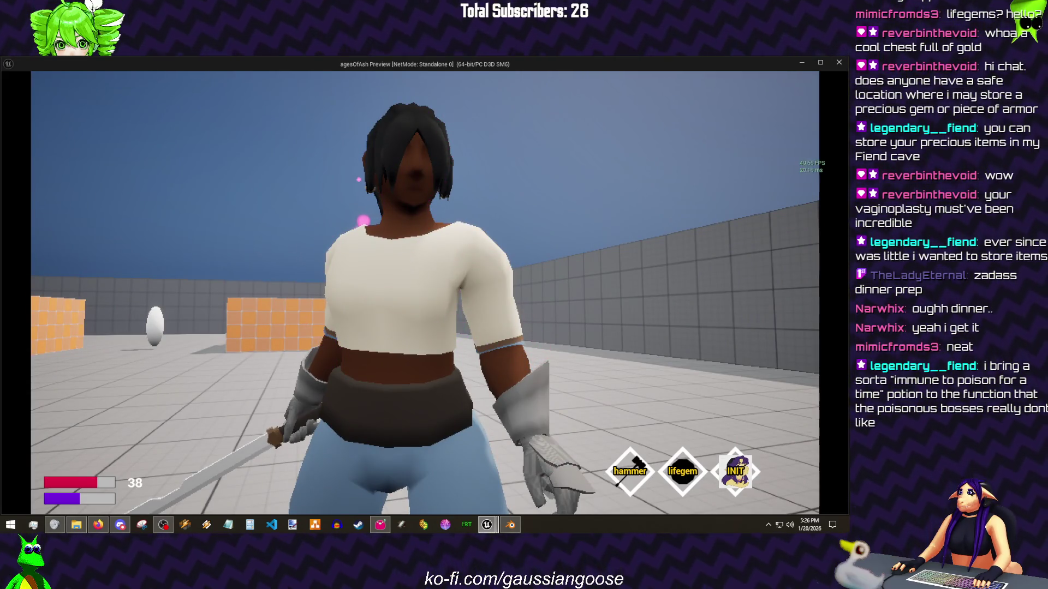
{"action": "key", "text": "w"}
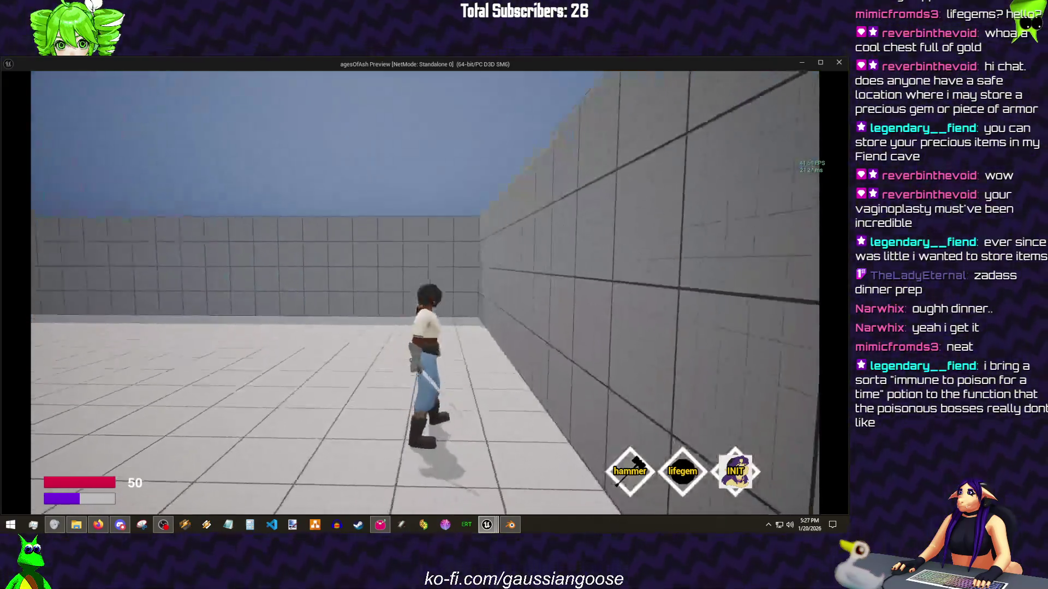
{"action": "key", "text": "w"}
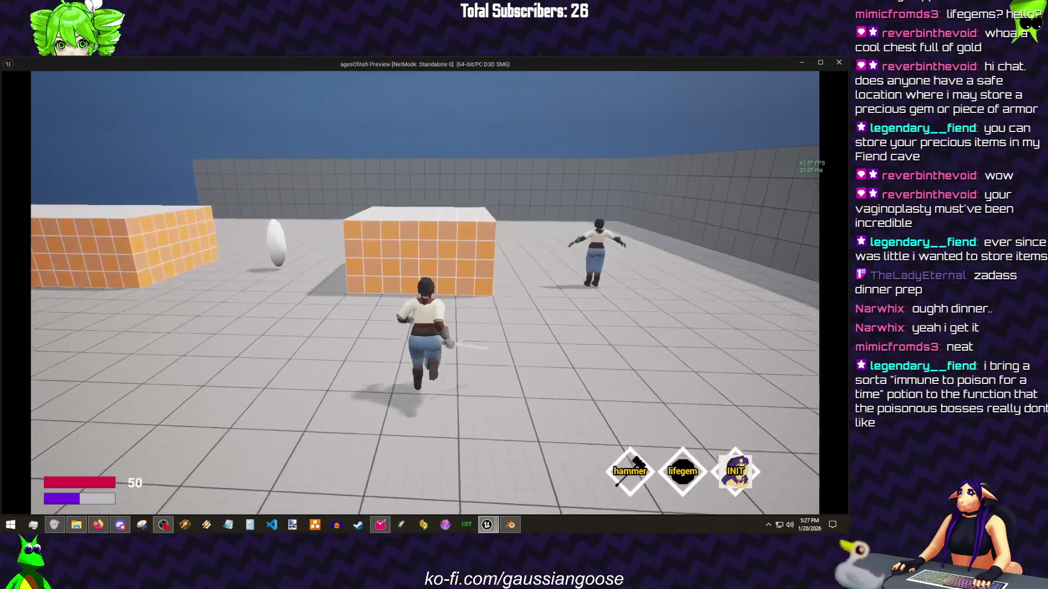
{"action": "key", "text": "space"}
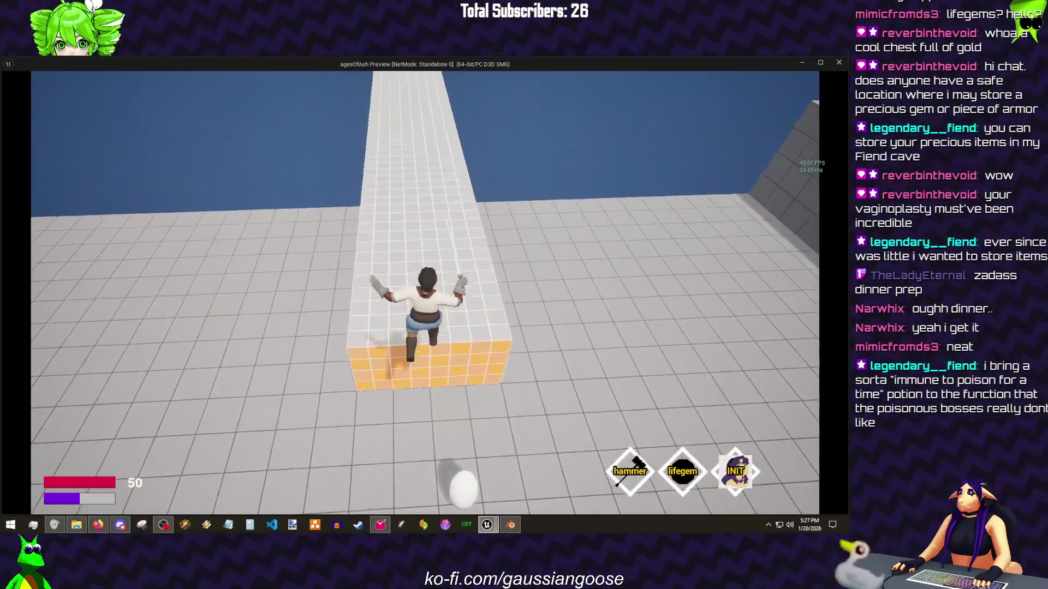
{"action": "key", "text": "space"}
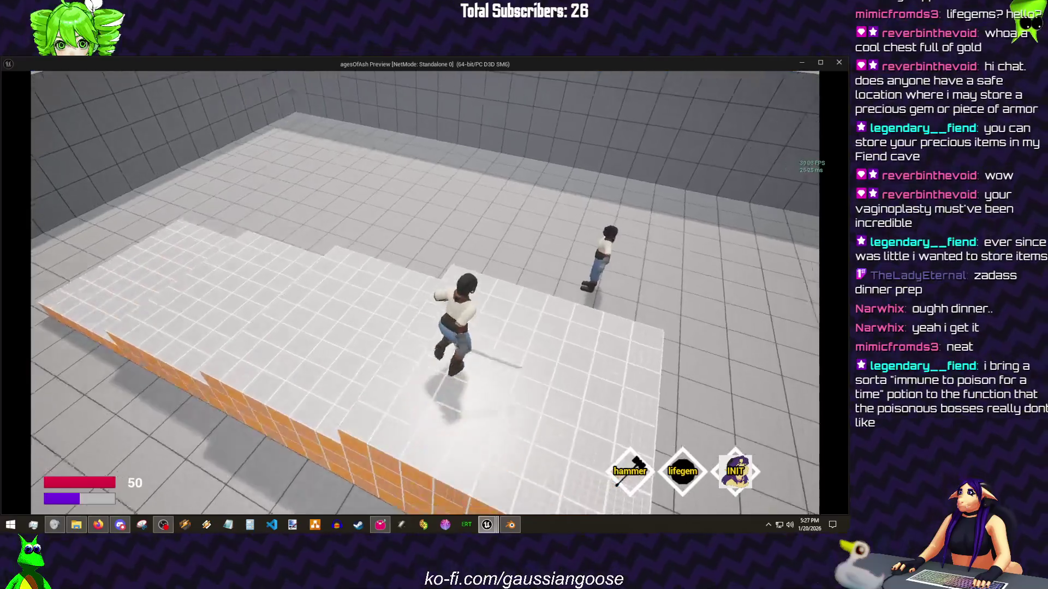
{"action": "key", "text": "Escape"}
{"action": "left_click", "coordinate": [34, 61]}
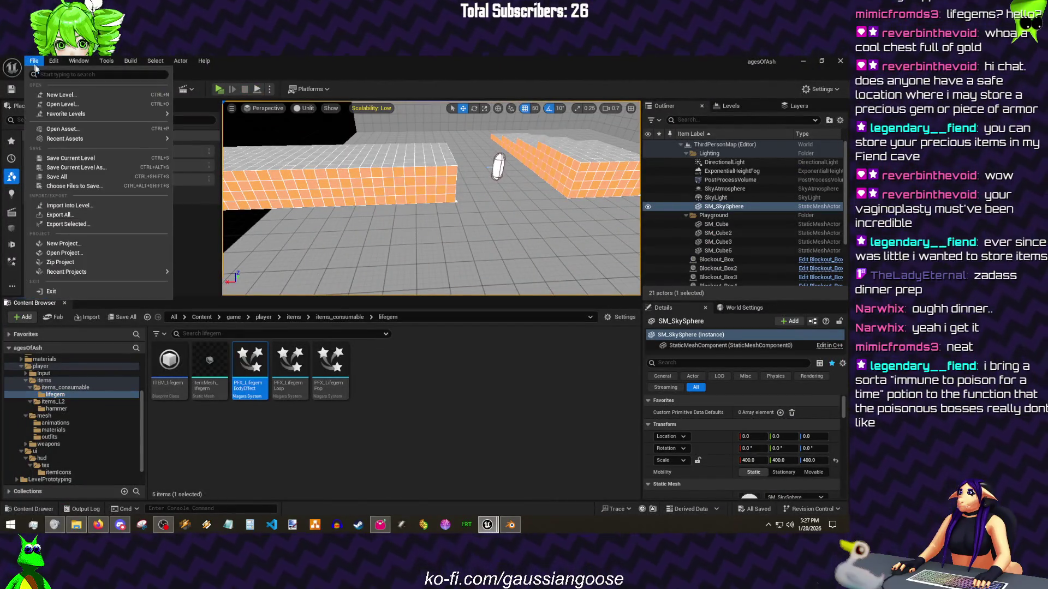
Step: Save all modified assets and switch to the PlayerItemBase blueprint
{"action": "left_click", "coordinate": [67, 176]}
{"action": "mouse_move", "coordinate": [488, 524]}
{"action": "left_click", "coordinate": [441, 474]}
{"action": "left_click", "coordinate": [33, 61]}
{"action": "left_click", "coordinate": [259, 145]}
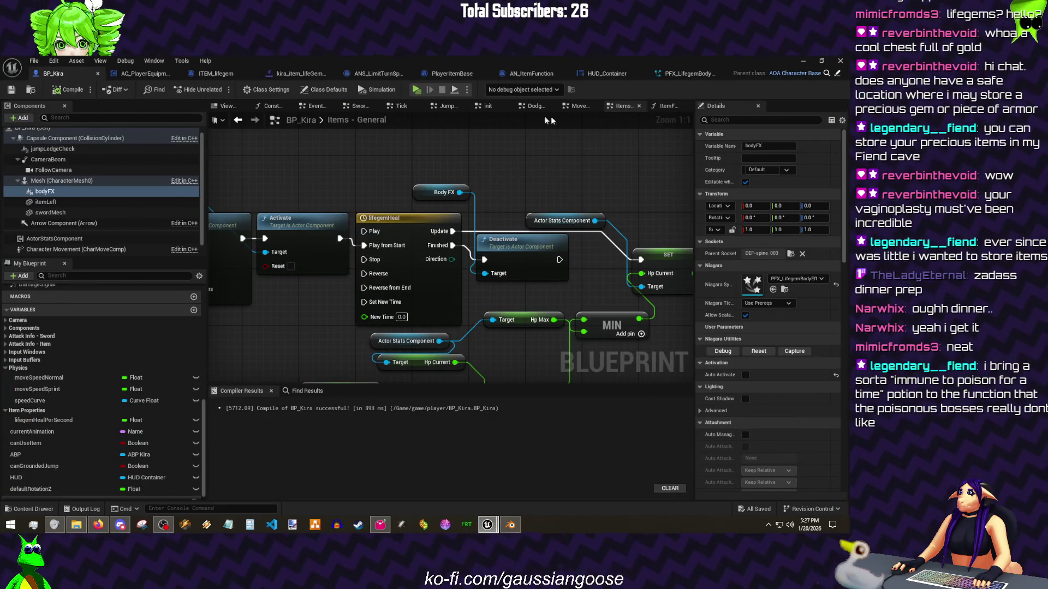
{"action": "left_click", "coordinate": [443, 76]}
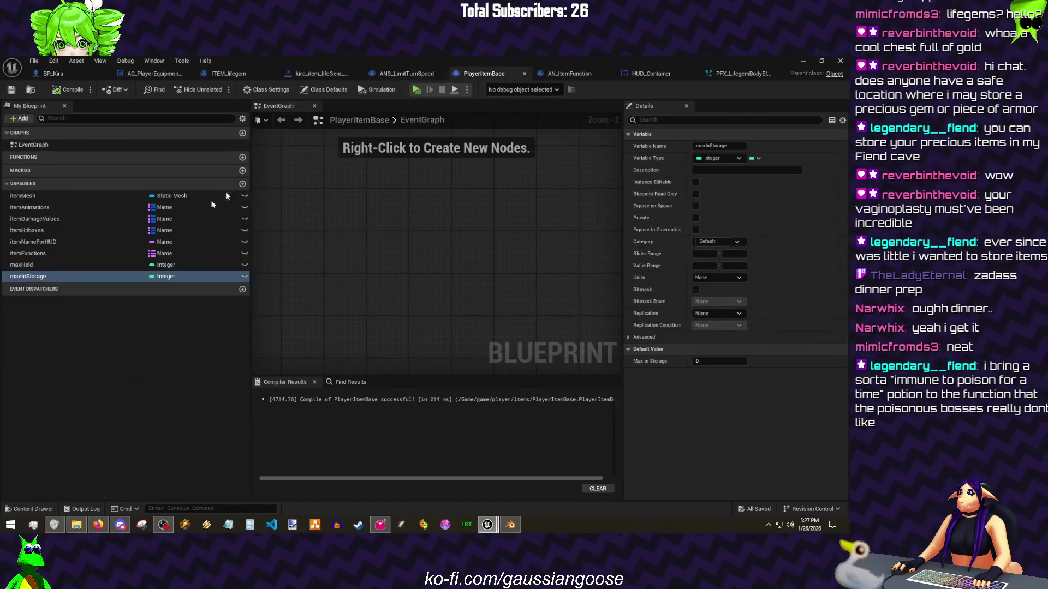
Step: Add a Boolean variable named canUseAtFullHealth to PlayerItemBase
{"action": "left_click", "coordinate": [242, 184]}
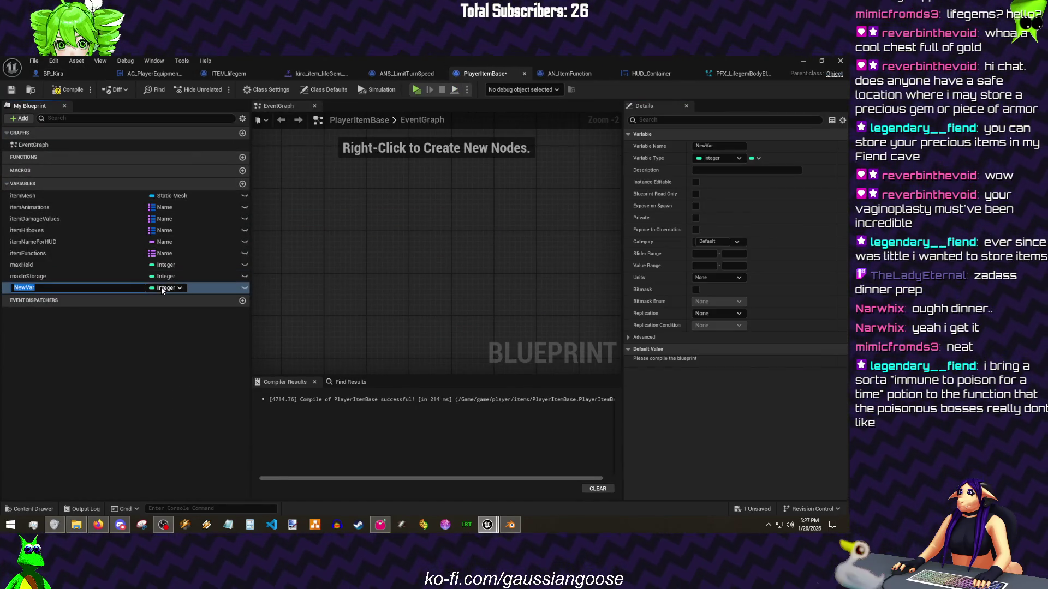
{"action": "left_click", "coordinate": [161, 288]}
{"action": "left_click", "coordinate": [158, 306]}
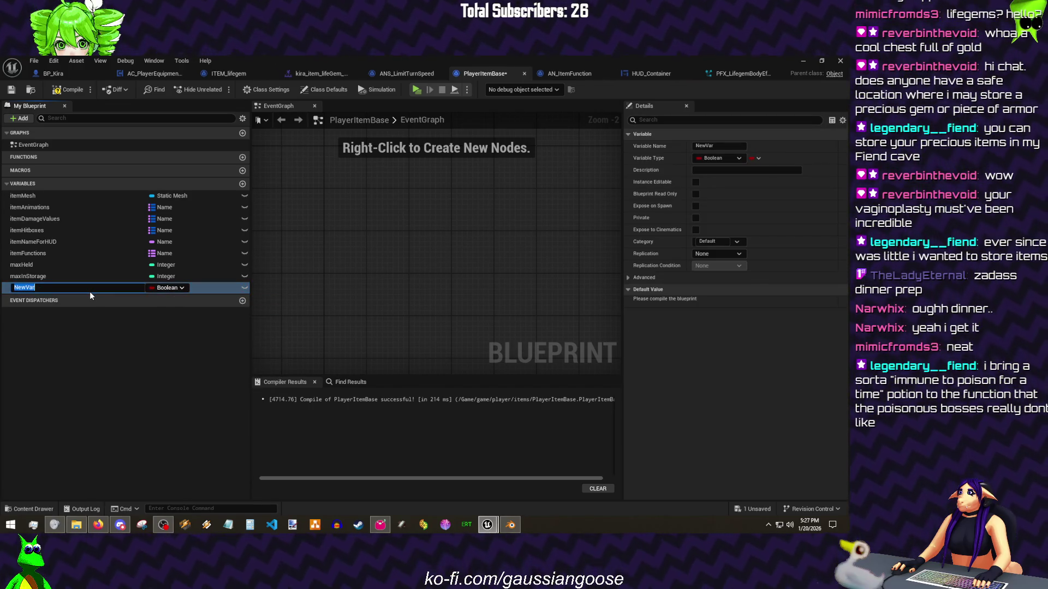
{"action": "type", "text": "canUseAtFullHealth"}
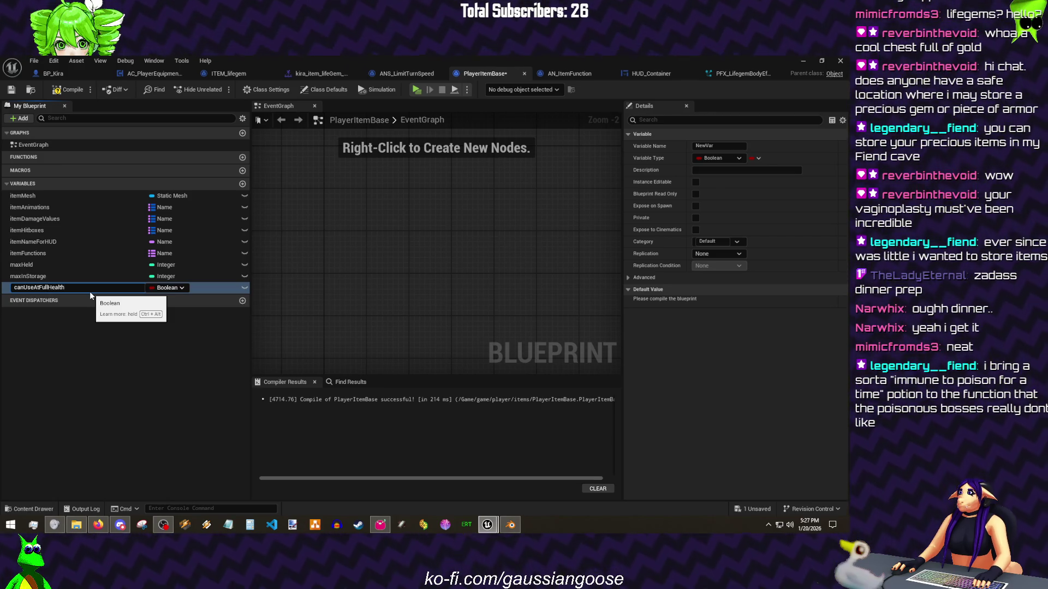
{"action": "key", "text": "Return"}
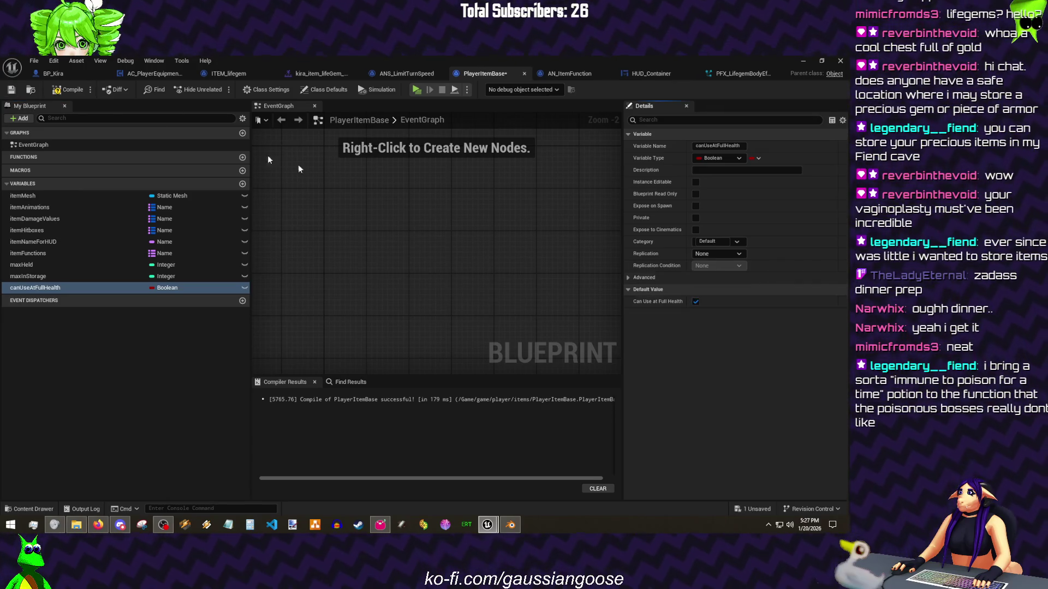
Step: Compile and save PlayerItemBase, then switch to ITEM_lifegem
{"action": "left_click", "coordinate": [71, 92]}
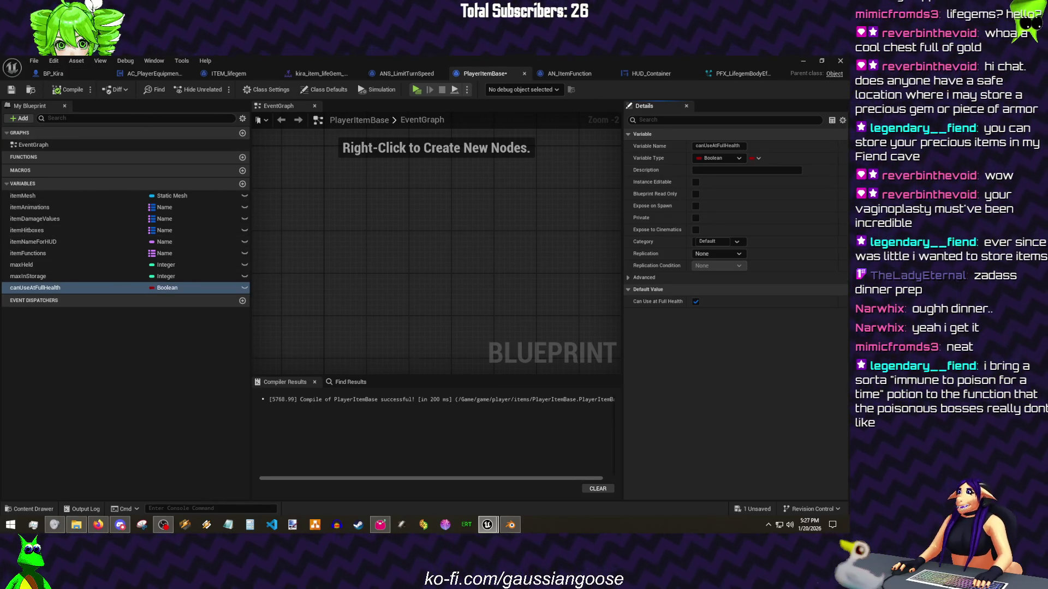
{"action": "left_click", "coordinate": [40, 60]}
{"action": "left_click", "coordinate": [63, 123]}
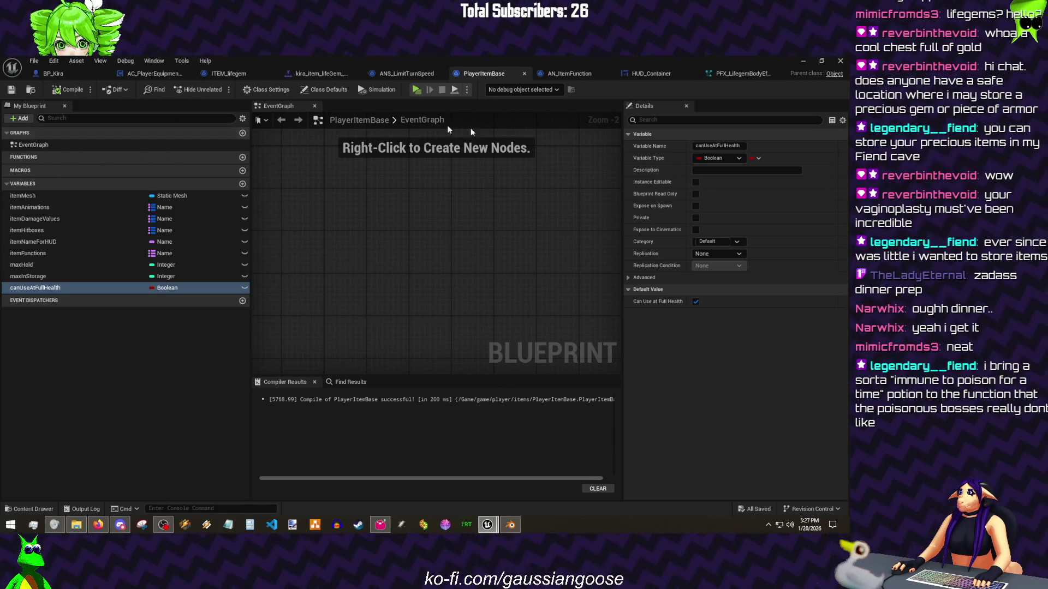
{"action": "left_click", "coordinate": [229, 75]}
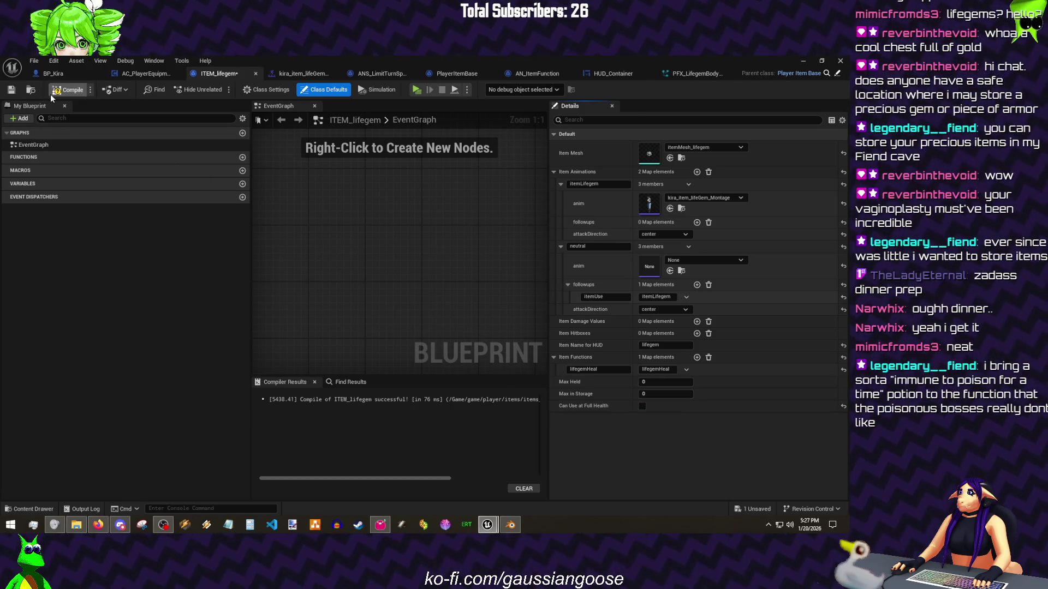
Step: Save ITEM_lifegem, go to BP_Kira, close the Dodge & Sprint graph, and scroll up to Graphs
{"action": "left_click", "coordinate": [34, 61]}
{"action": "left_click", "coordinate": [63, 122]}
{"action": "left_click", "coordinate": [53, 73]}
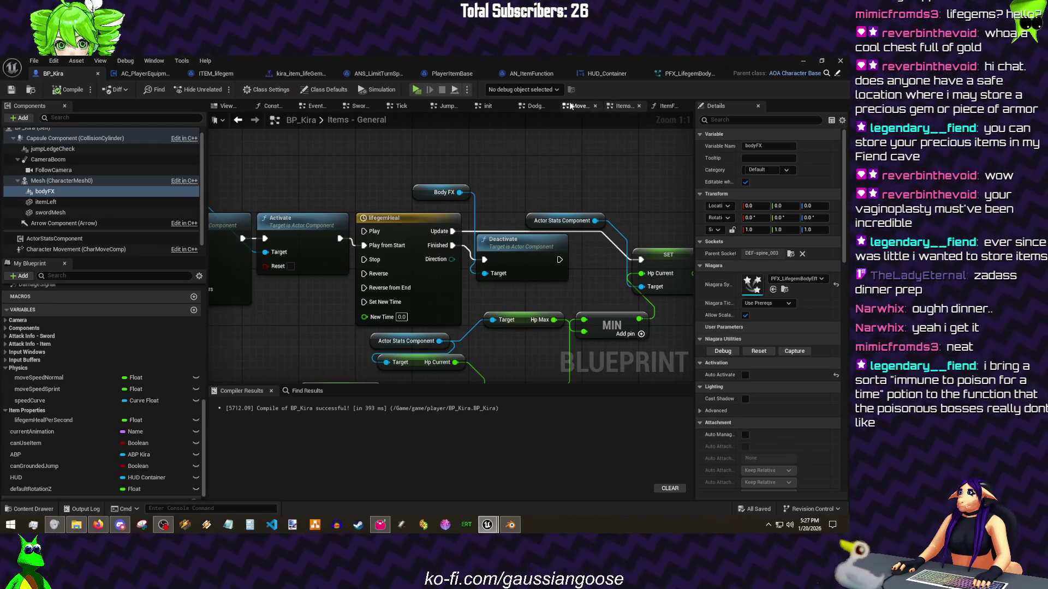
{"action": "left_click", "coordinate": [538, 106]}
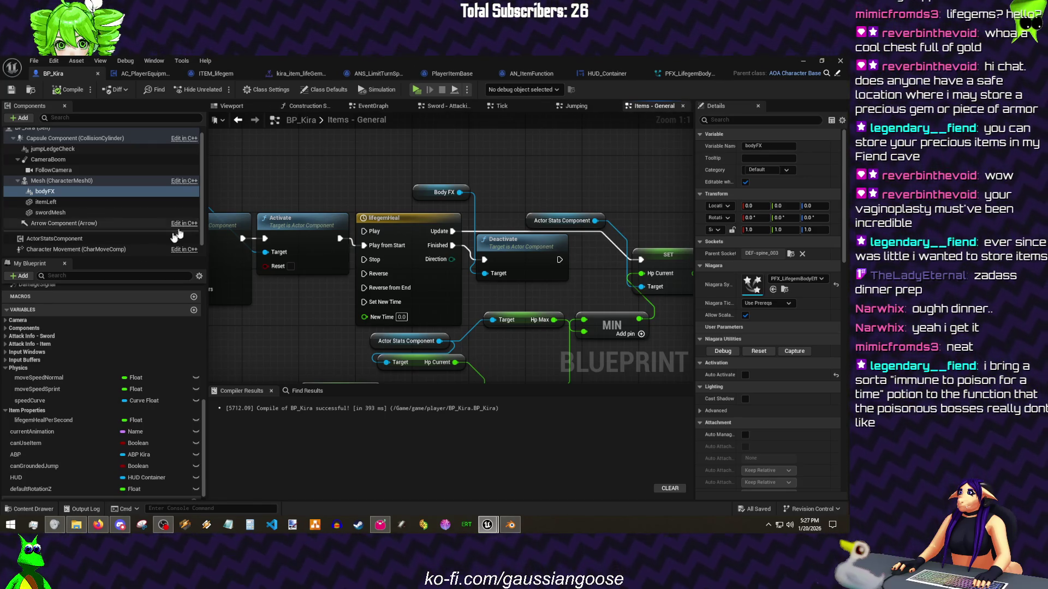
{"action": "scroll", "coordinate": [85, 314], "scroll_direction": "up", "scroll_amount": 10}
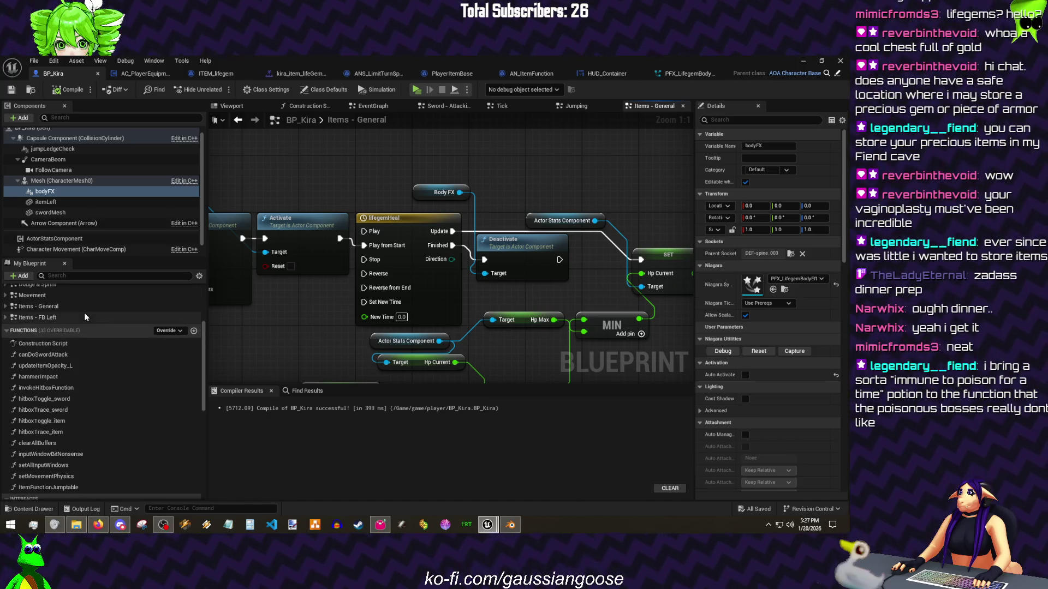
{"action": "scroll", "coordinate": [84, 313], "scroll_direction": "up", "scroll_amount": 4}
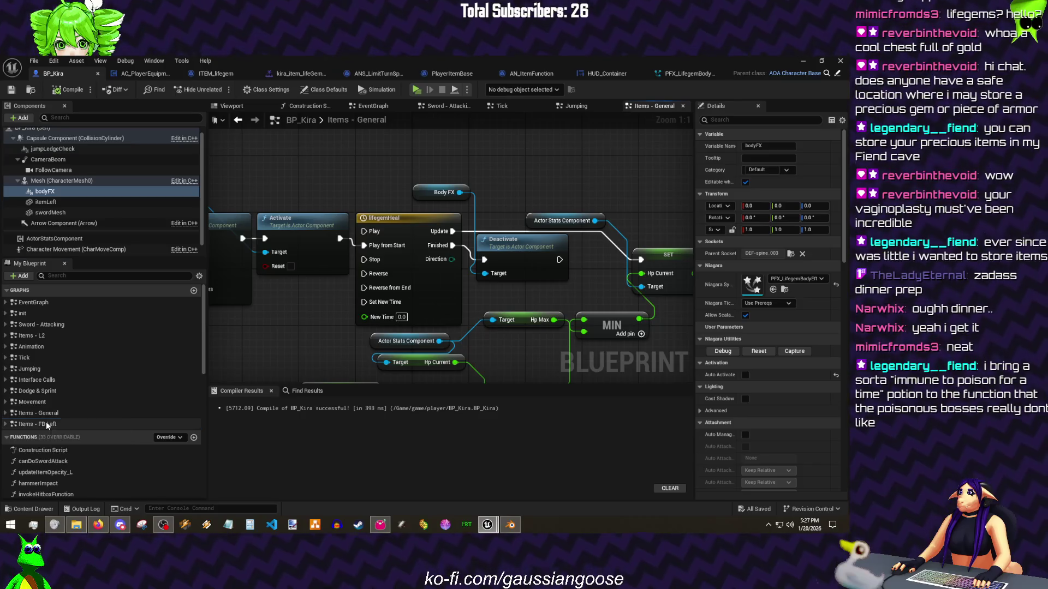
{"action": "right_click", "coordinate": [48, 424]}
Step: In Items - FB Left, shift the input nodes left and add Get Can Use at Full Health from Item
{"action": "left_click", "coordinate": [87, 451]}
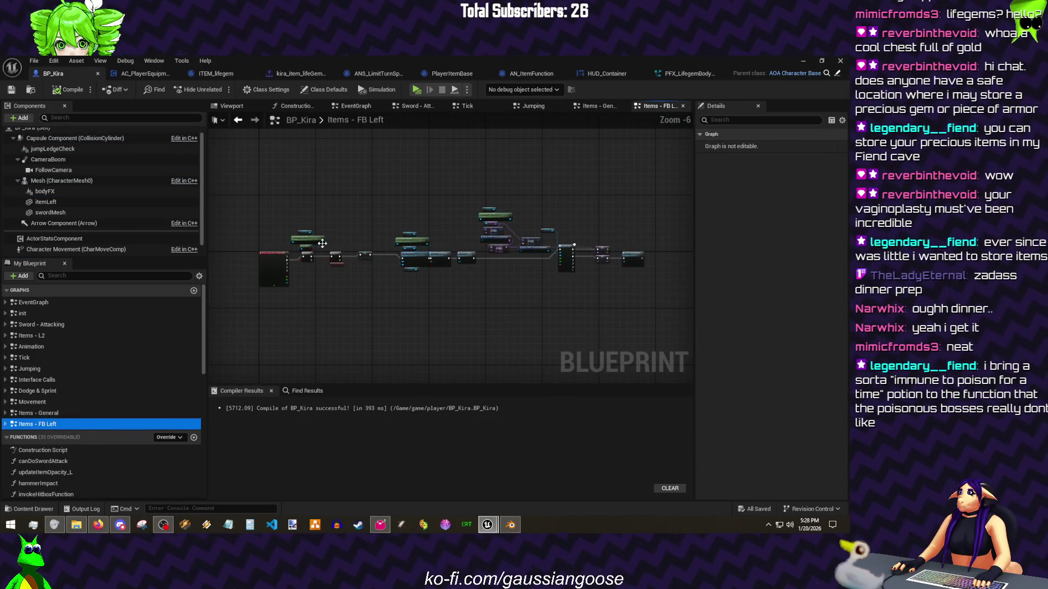
{"action": "scroll", "coordinate": [322, 244], "scroll_direction": "up", "scroll_amount": 4}
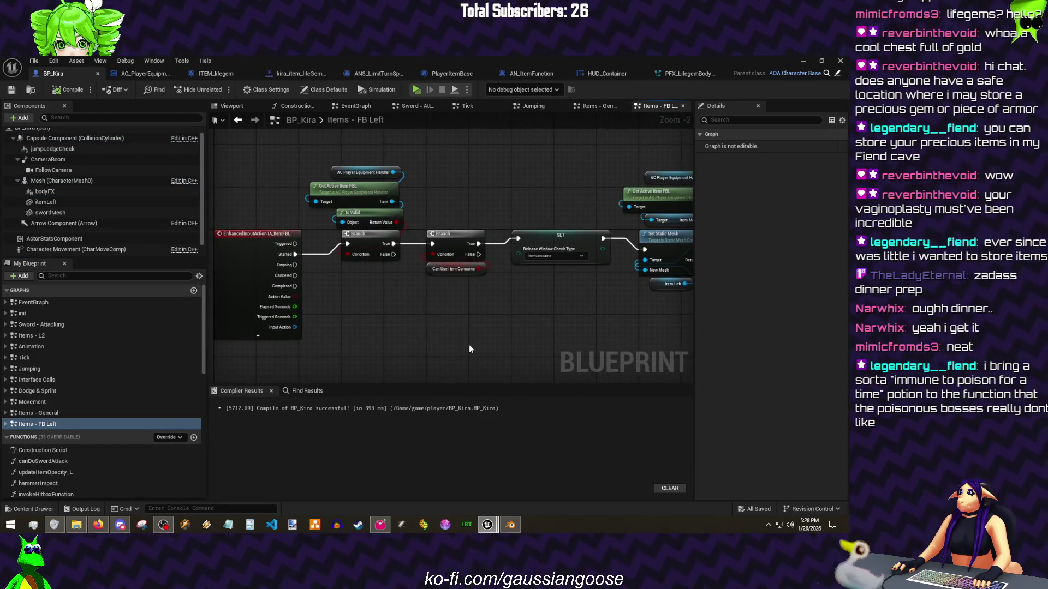
{"action": "left_click_drag", "start_coordinate": [469, 349], "coordinate": [303, 166]}
{"action": "left_click_drag", "start_coordinate": [457, 243], "coordinate": [362, 244]}
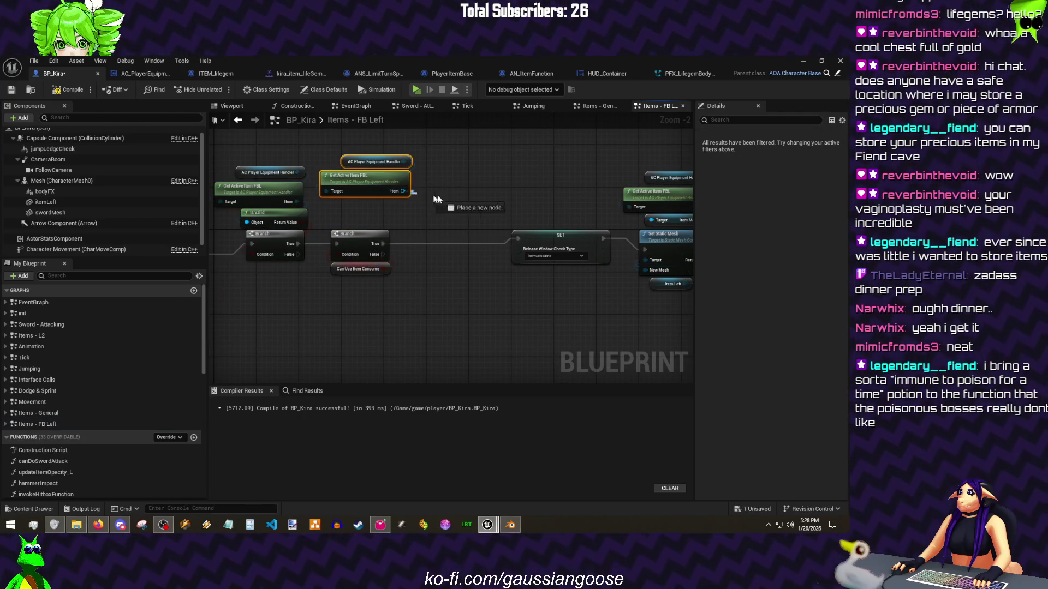
{"action": "left_click_drag", "start_coordinate": [436, 199], "coordinate": [454, 198]}
{"action": "type", "text": "full"}
{"action": "left_click", "coordinate": [502, 261]}
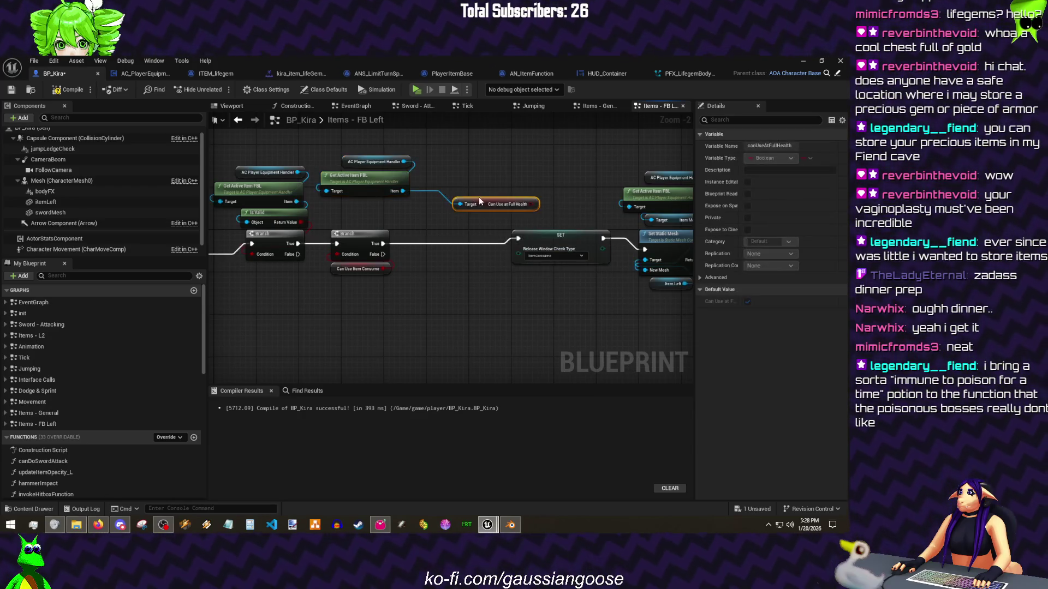
Step: Add a boolean OR node and an Actor Stats Component reference to the graph
{"action": "scroll", "coordinate": [443, 206], "scroll_direction": "down", "scroll_amount": 6}
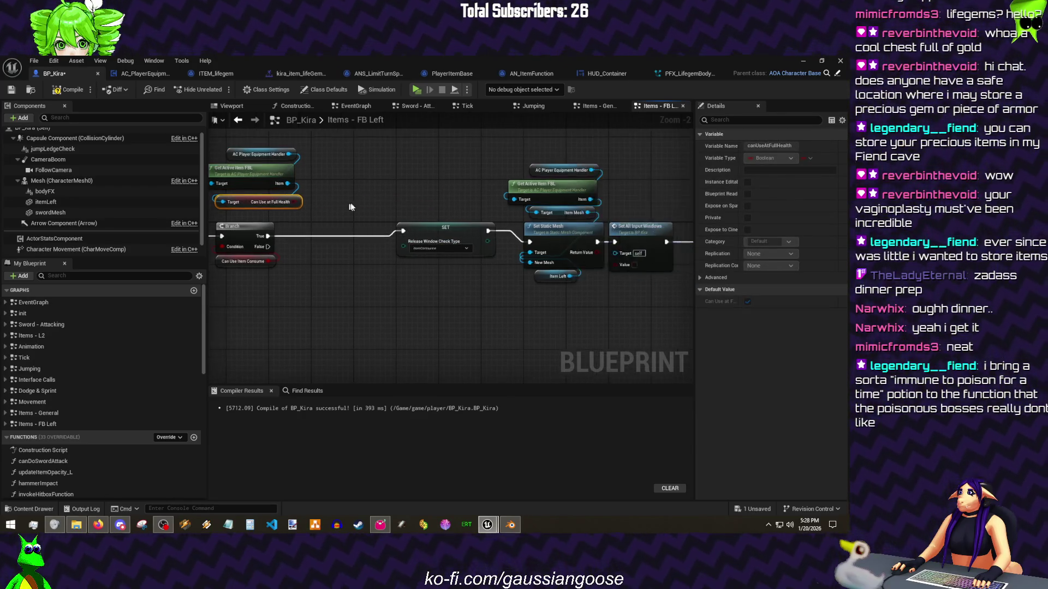
{"action": "left_click_drag", "start_coordinate": [415, 162], "coordinate": [379, 187]}
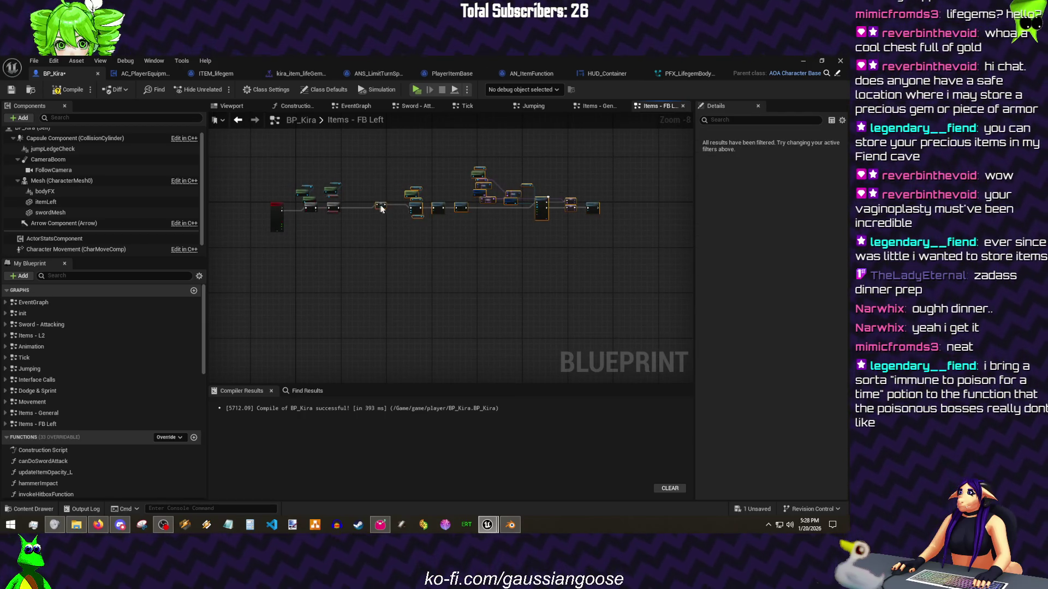
{"action": "scroll", "coordinate": [319, 204], "scroll_direction": "up", "scroll_amount": 9}
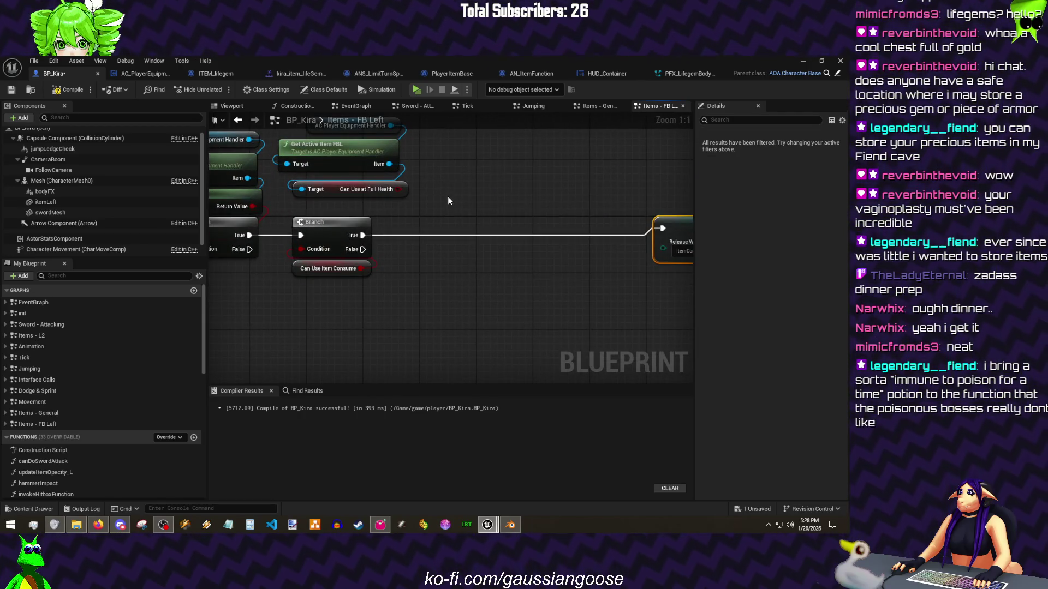
{"action": "left_click_drag", "start_coordinate": [407, 227], "coordinate": [453, 251]}
{"action": "type", "text": "or"}
{"action": "key", "text": "Return"}
{"action": "scroll", "coordinate": [54, 246], "scroll_direction": "down", "scroll_amount": 1}
{"action": "mouse_move", "coordinate": [56, 228]}
{"action": "left_mouse_down"}
{"action": "mouse_move", "coordinate": [392, 346]}
{"action": "mouse_move", "coordinate": [333, 357]}
{"action": "mouse_move", "coordinate": [382, 341]}
{"action": "mouse_move", "coordinate": [415, 296]}
{"action": "mouse_move", "coordinate": [494, 306]}
{"action": "left_mouse_up"}
Step: Compare the stats component's Hp Current against Hp Max with a less-than node
{"action": "type", "text": "hp"}
{"action": "key", "text": "Return"}
{"action": "type", "text": "<"}
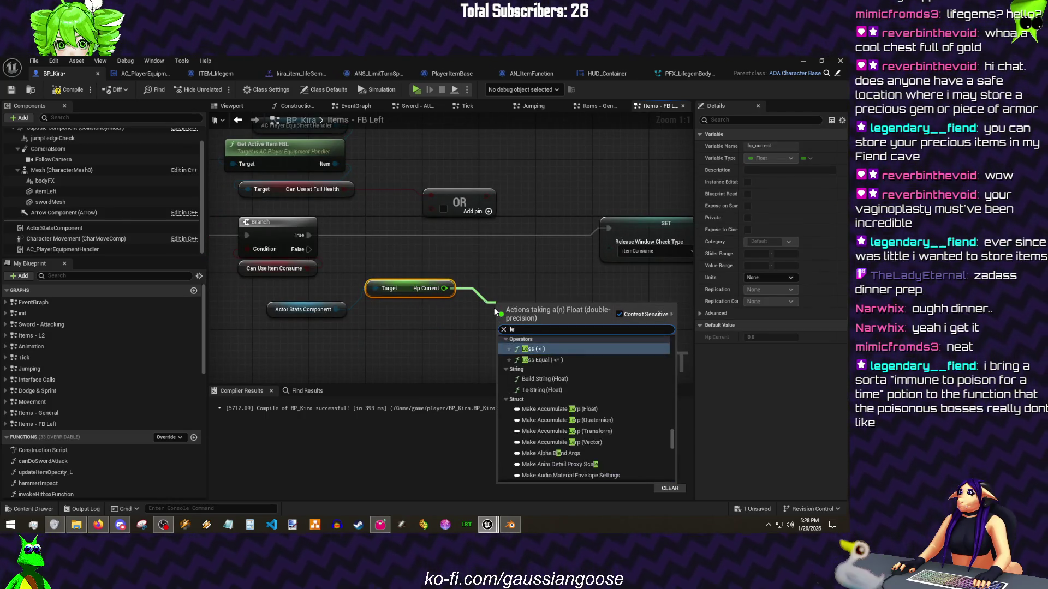
{"action": "key", "text": "Return"}
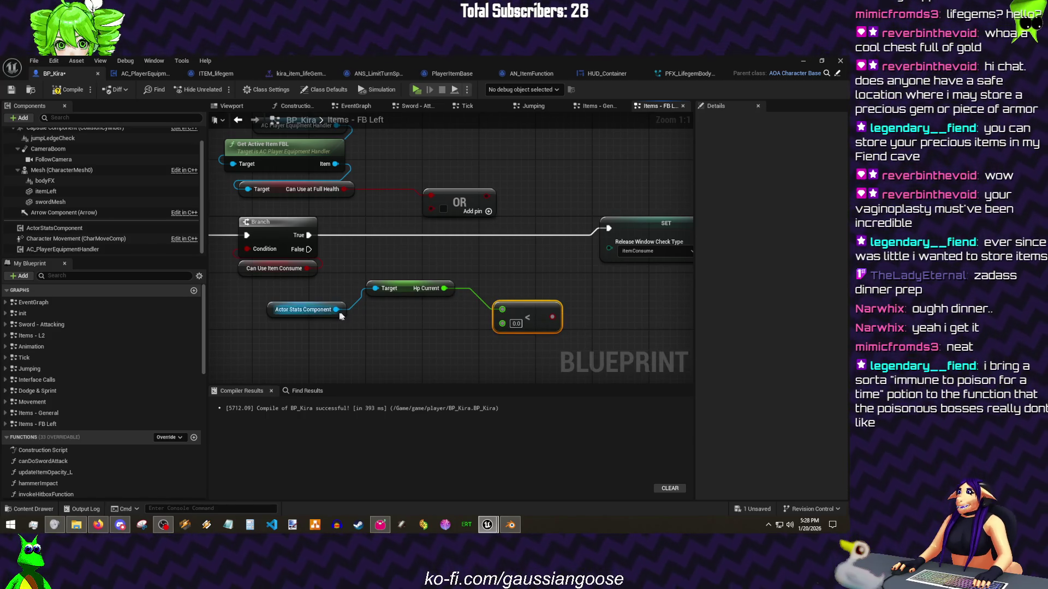
{"action": "left_click_drag", "start_coordinate": [336, 310], "coordinate": [369, 327]}
{"action": "type", "text": "hp"}
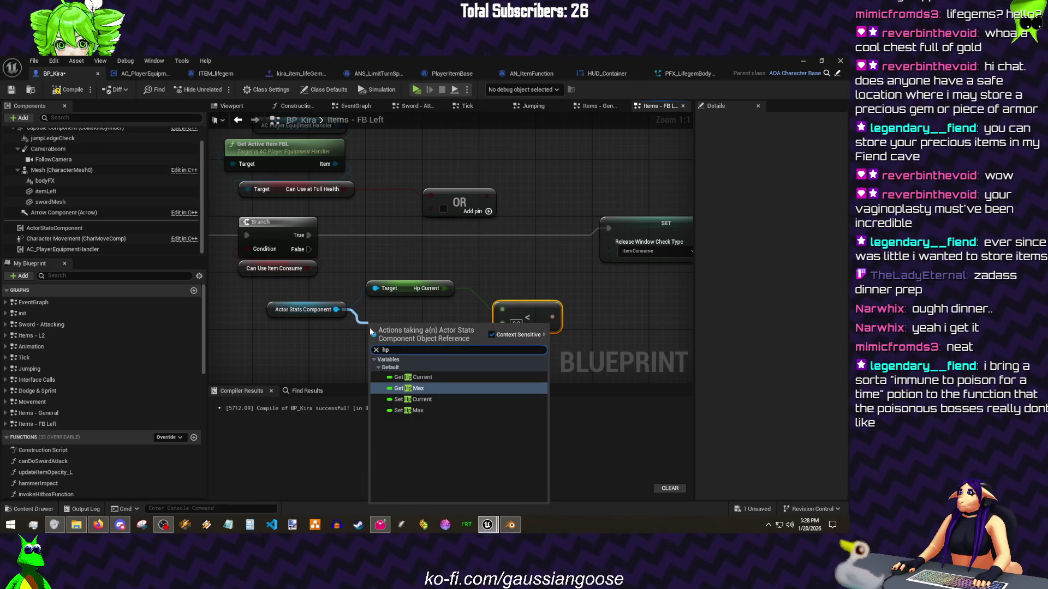
{"action": "key", "text": "Return"}
{"action": "mouse_move", "coordinate": [436, 331]}
{"action": "left_mouse_down"}
{"action": "mouse_move", "coordinate": [496, 331]}
{"action": "mouse_move", "coordinate": [437, 211]}
{"action": "mouse_move", "coordinate": [356, 262]}
{"action": "left_mouse_up"}
Step: Feed the comparison into the OR and gate SET behind a new Branch, then compile and save
{"action": "key", "text": "b"}
{"action": "left_click", "coordinate": [446, 206]}
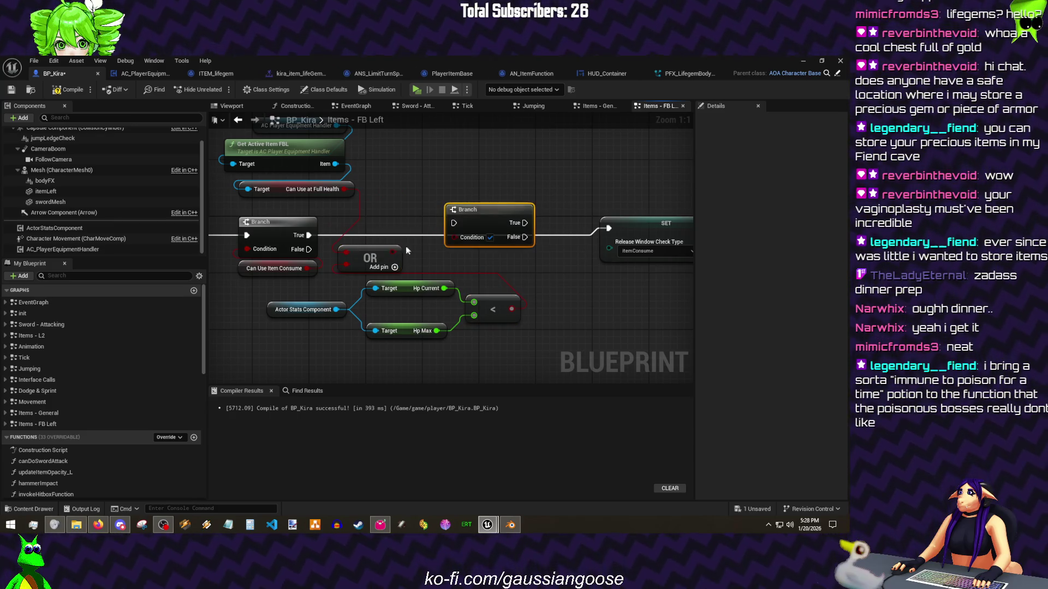
{"action": "left_click_drag", "start_coordinate": [309, 235], "coordinate": [608, 228]}
{"action": "key", "text": "ctrl+s"}
{"action": "left_click", "coordinate": [74, 93]}
{"action": "left_click", "coordinate": [54, 60]}
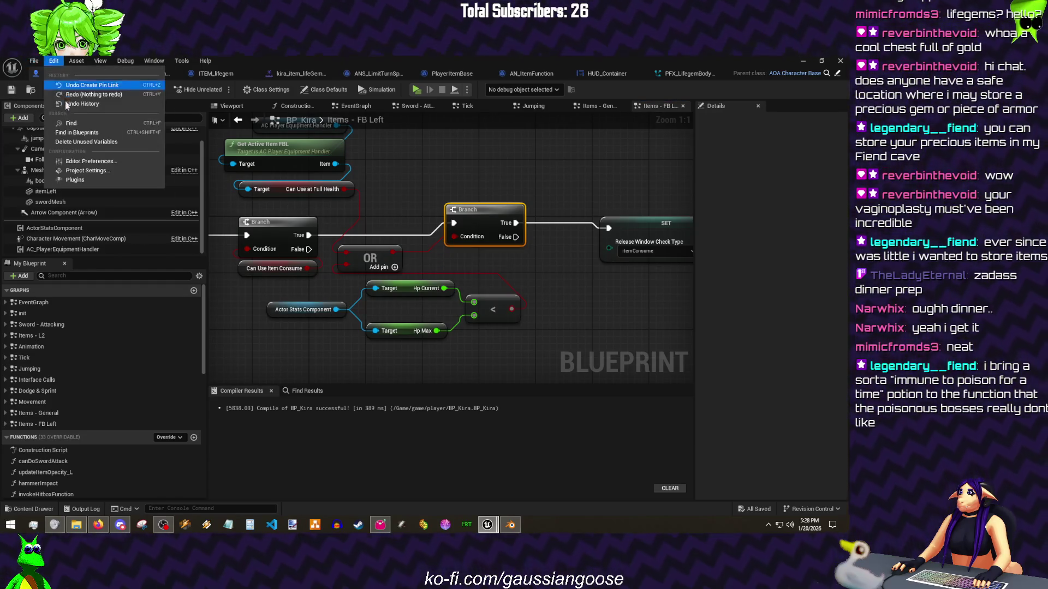
{"action": "key", "text": "Escape"}
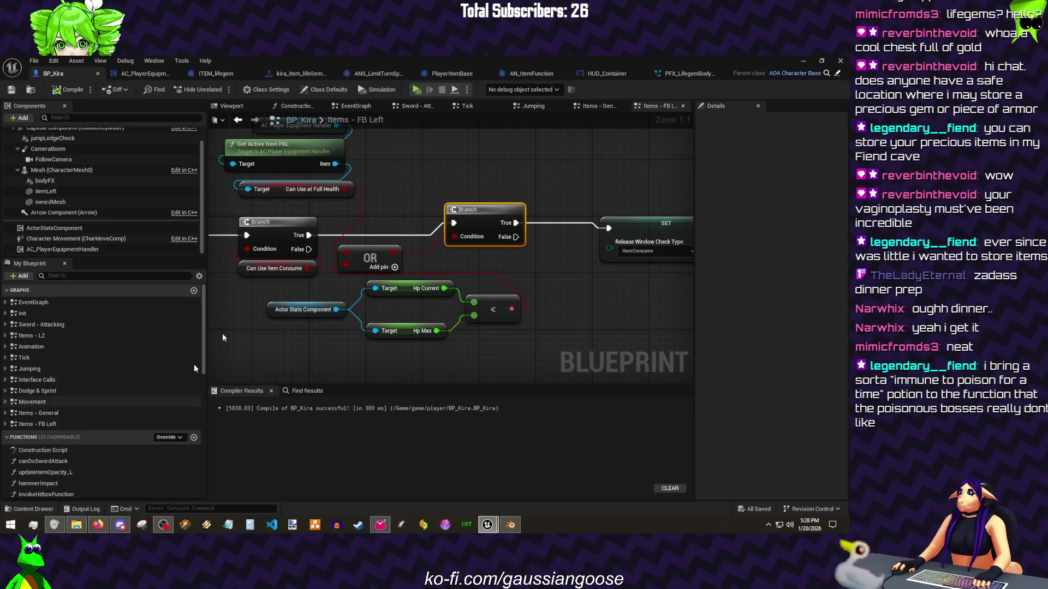
{"action": "left_click", "coordinate": [452, 73]}
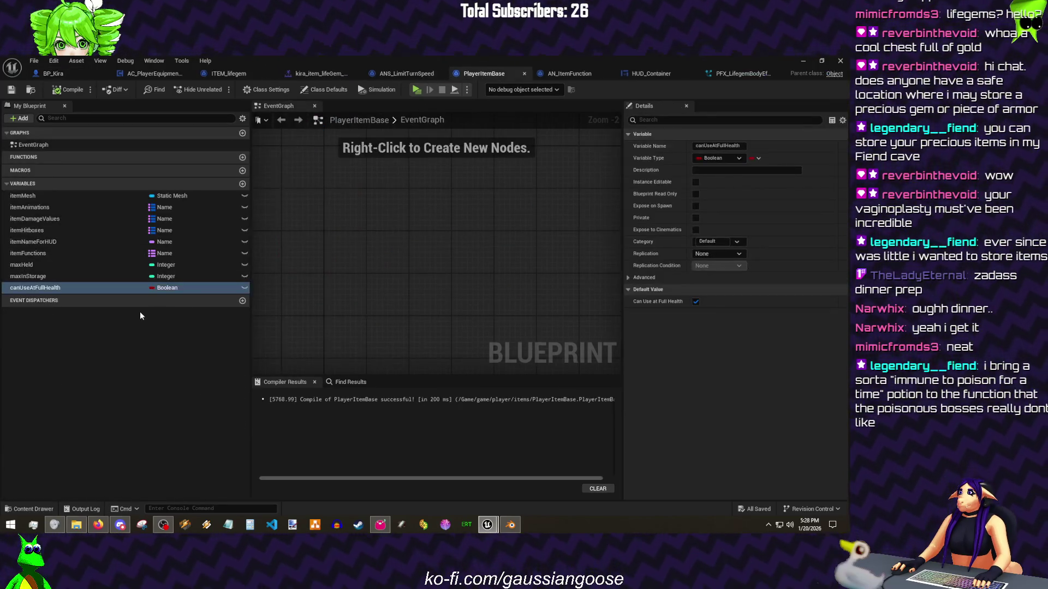
Step: Duplicate canUseAtFullHealth into a Boolean canUseAtFullMagic defaulting to true
{"action": "key", "text": "ctrl+w"}
{"action": "type", "text": "canUseAtFullMagic"}
{"action": "key", "text": "ctrl+s"}
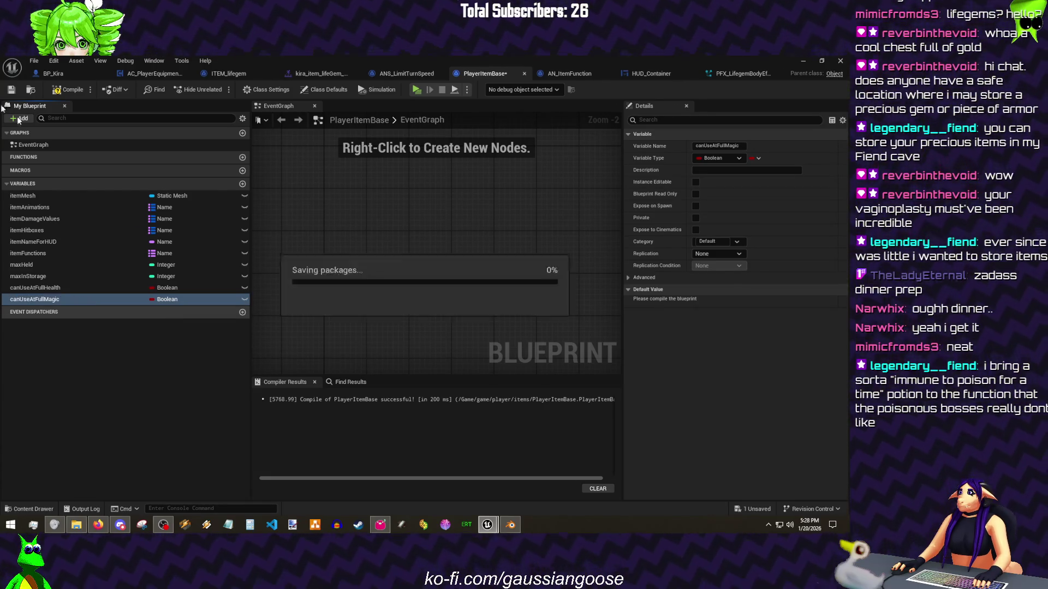
{"action": "left_click", "coordinate": [695, 301]}
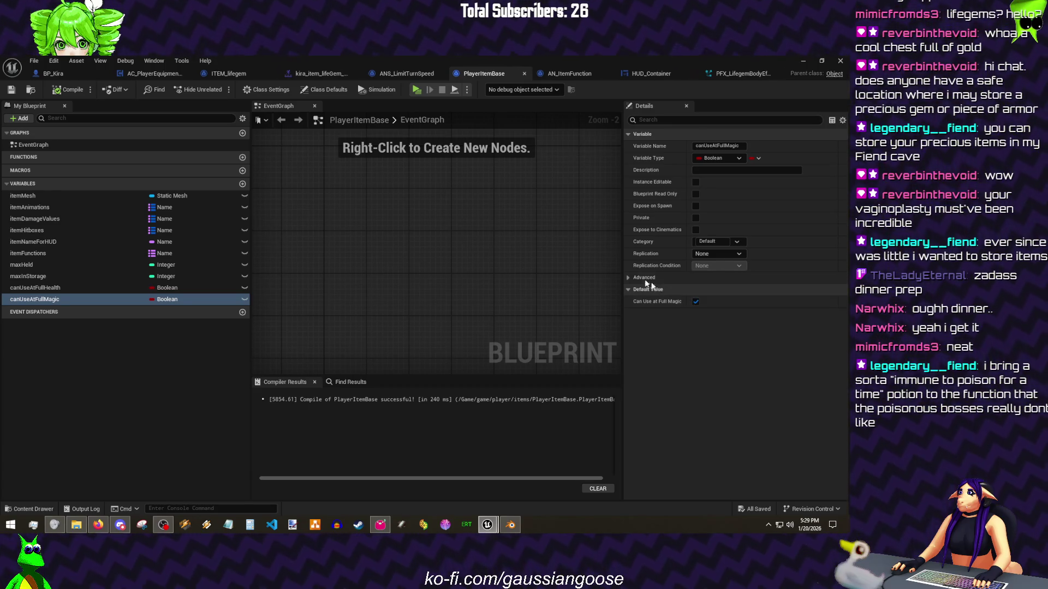
Step: Add a Boolean canUseWithoutMagic, compile and save, and close the blueprint editor
{"action": "key", "text": "ctrl+w"}
{"action": "type", "text": "ca"}
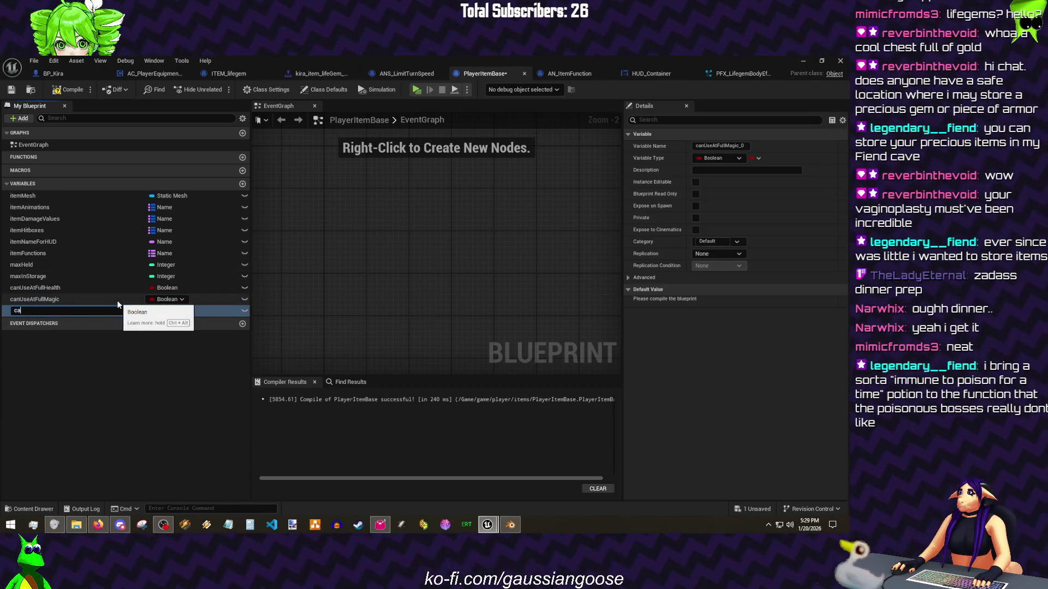
{"action": "type", "text": "nUseWithoutMagic"}
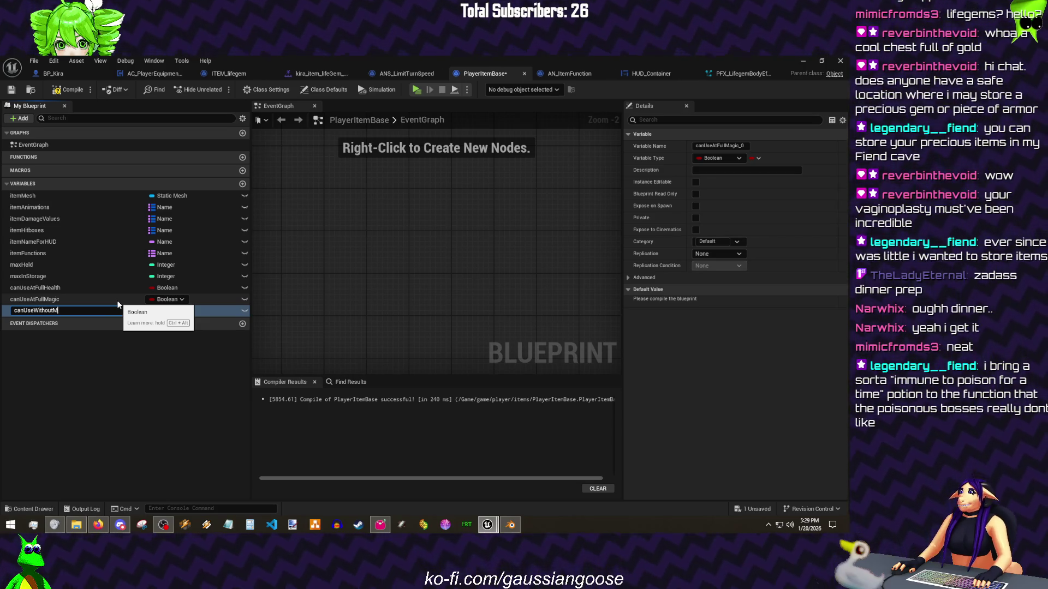
{"action": "key", "text": "Return"}
{"action": "left_click", "coordinate": [67, 89]}
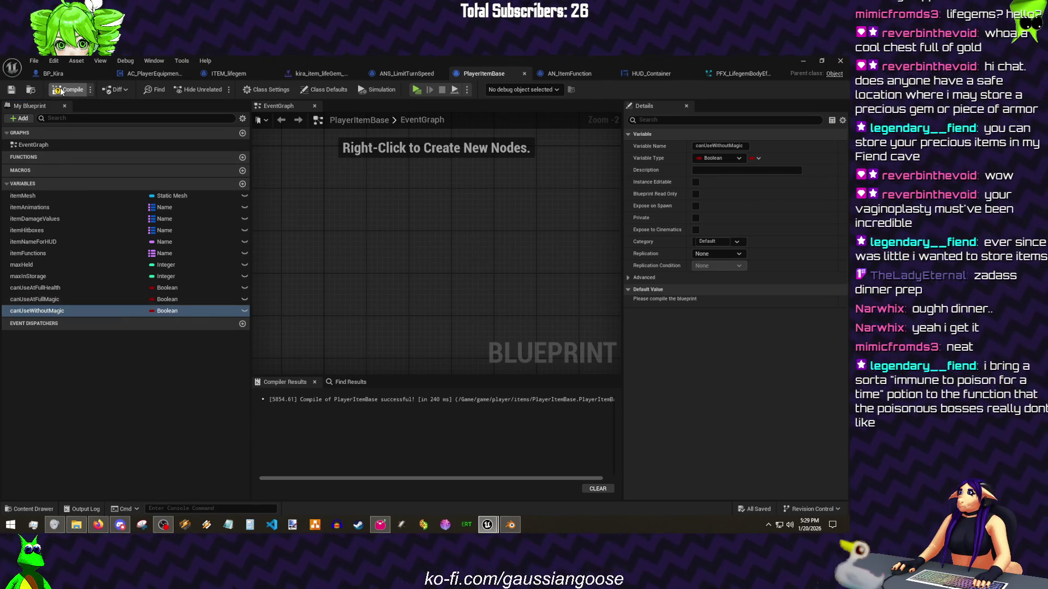
{"action": "left_click", "coordinate": [12, 89]}
{"action": "left_click", "coordinate": [34, 61]}
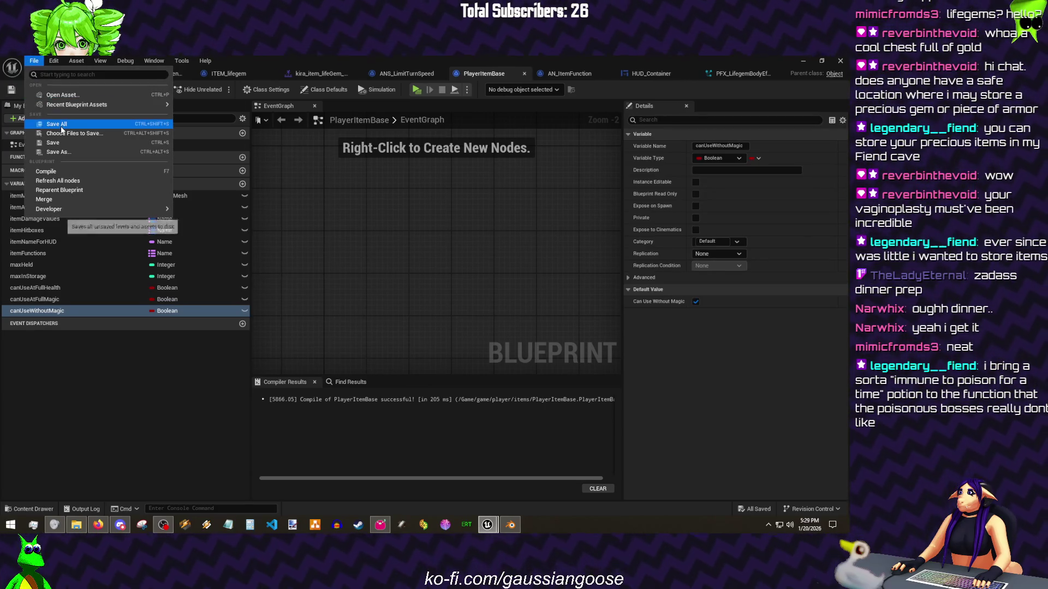
{"action": "key", "text": "Escape"}
{"action": "left_click", "coordinate": [838, 63]}
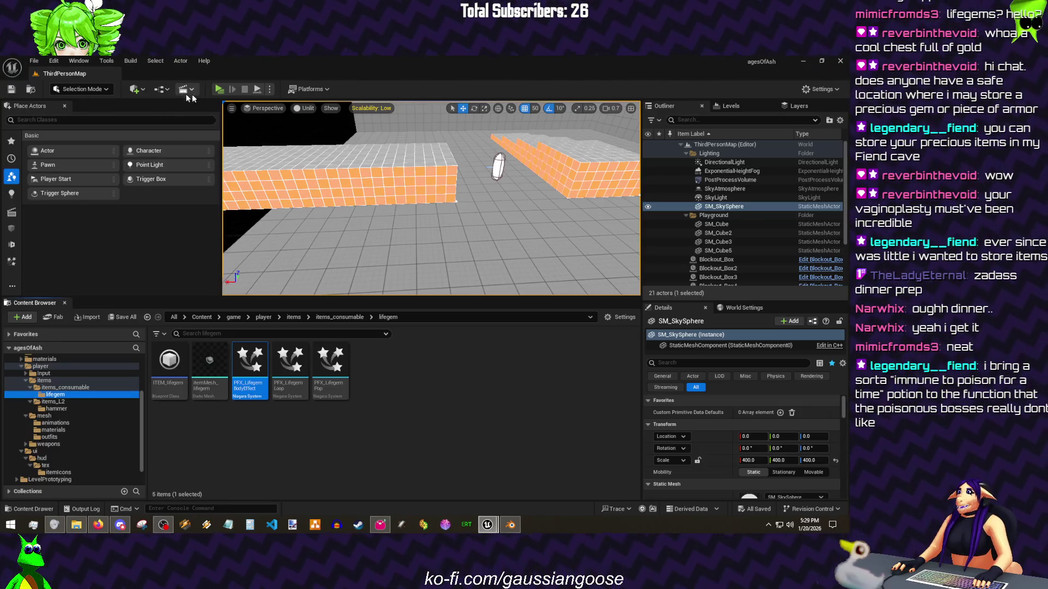
Step: Play-test the level, using the lifegem to heal the character up to 50 health
{"action": "left_click", "coordinate": [221, 96]}
{"action": "left_click", "coordinate": [370, 158]}
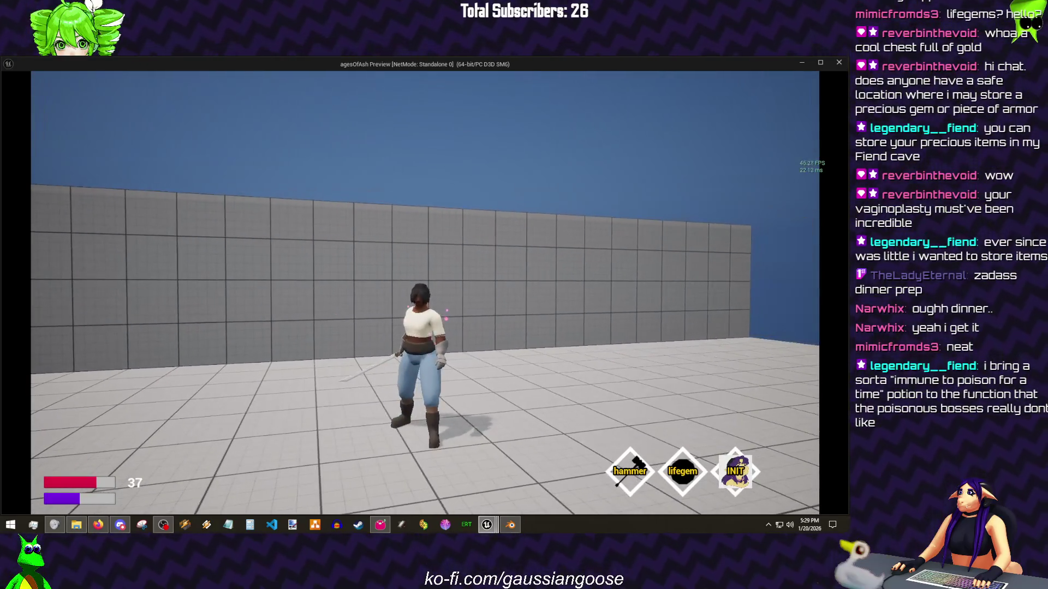
{"action": "key", "text": "e"}
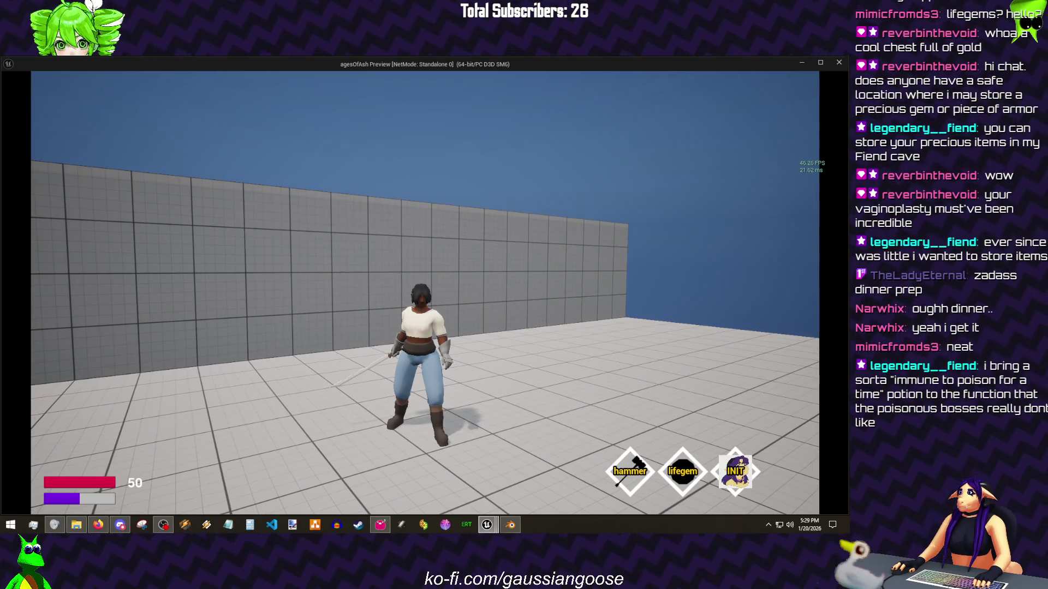
{"action": "key", "text": "w"}
{"action": "key", "text": "Escape"}
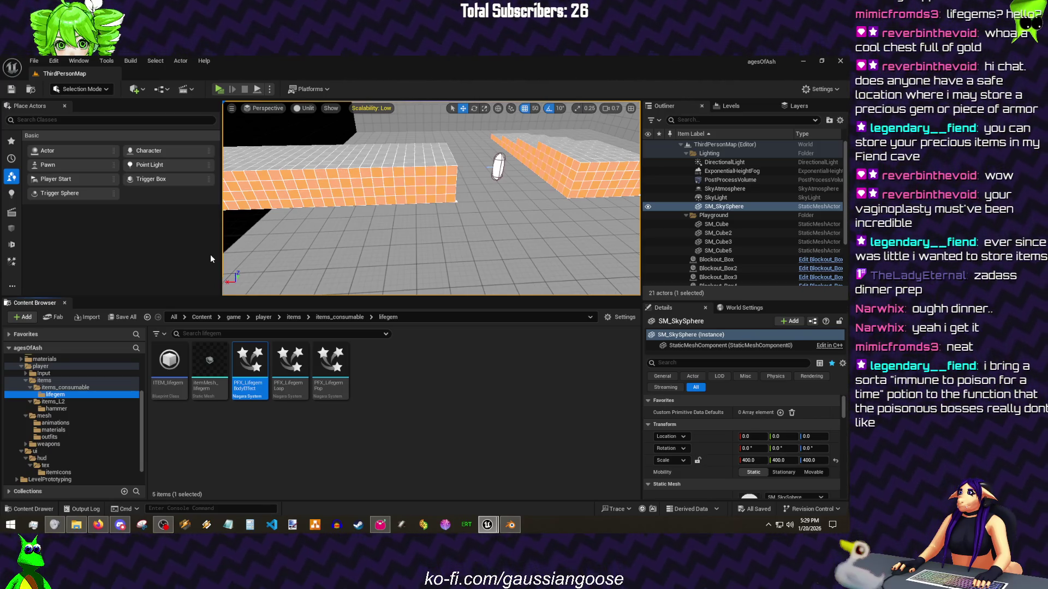
Step: Save all assets and close the HUD_Container, PFX_LifegemBodyEffect and AN_ItemFunction editors
{"action": "left_click", "coordinate": [34, 60]}
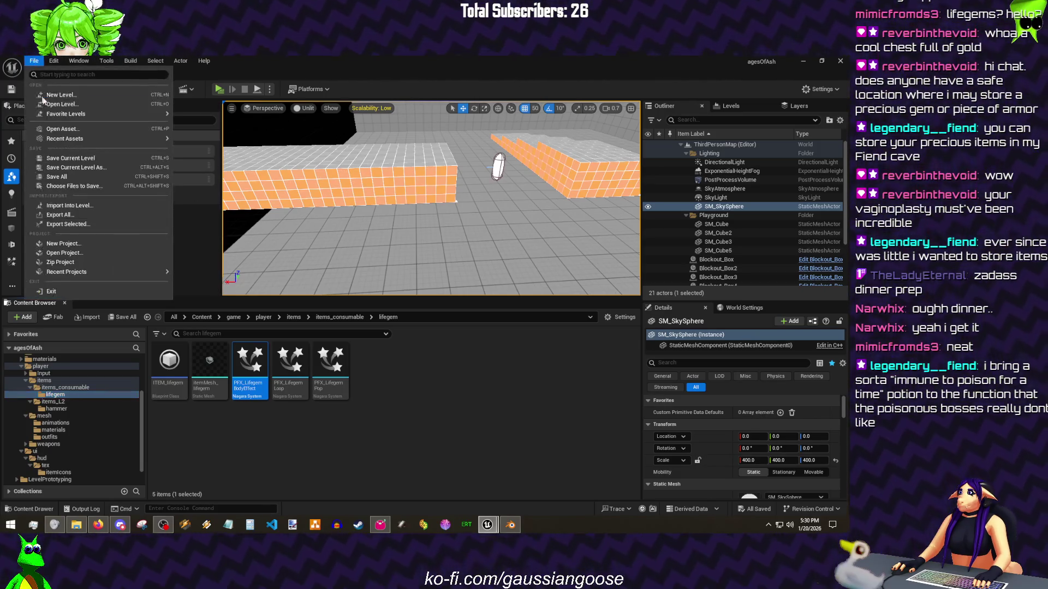
{"action": "left_click", "coordinate": [62, 177]}
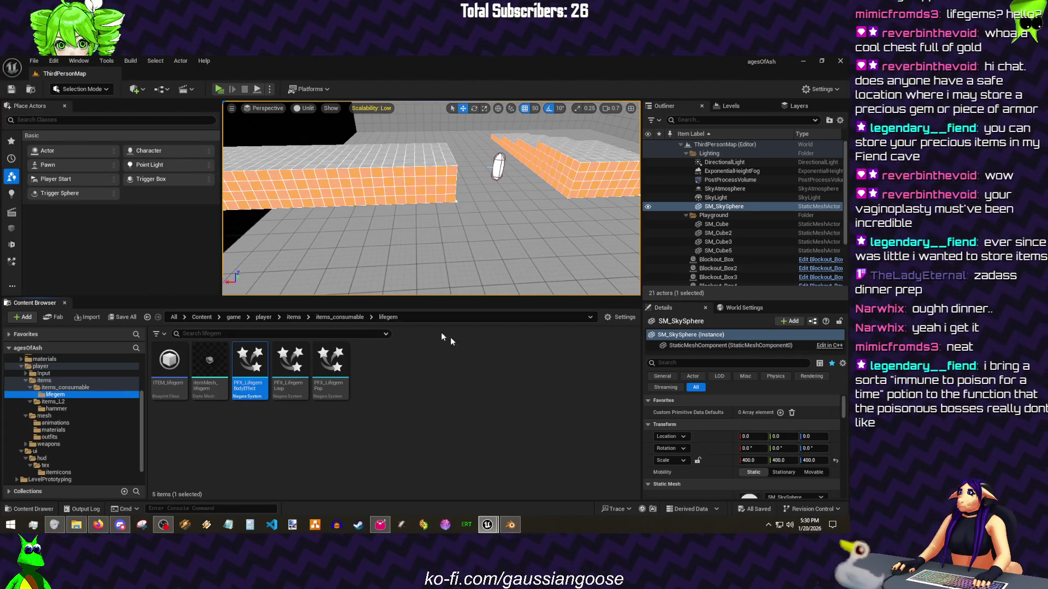
{"action": "mouse_move", "coordinate": [487, 524]}
{"action": "left_click", "coordinate": [513, 503]}
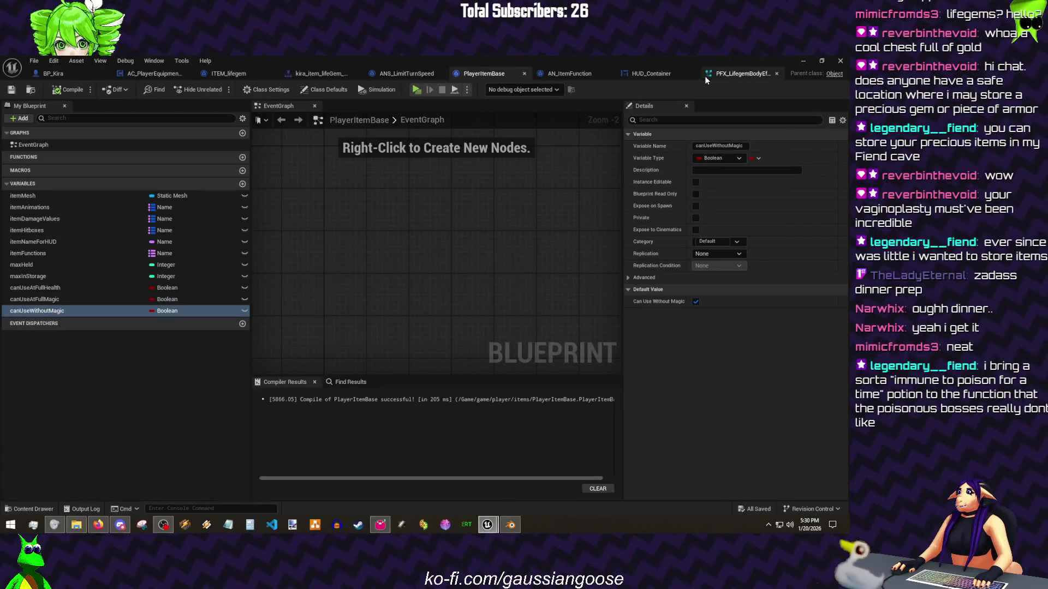
{"action": "left_click", "coordinate": [692, 73]}
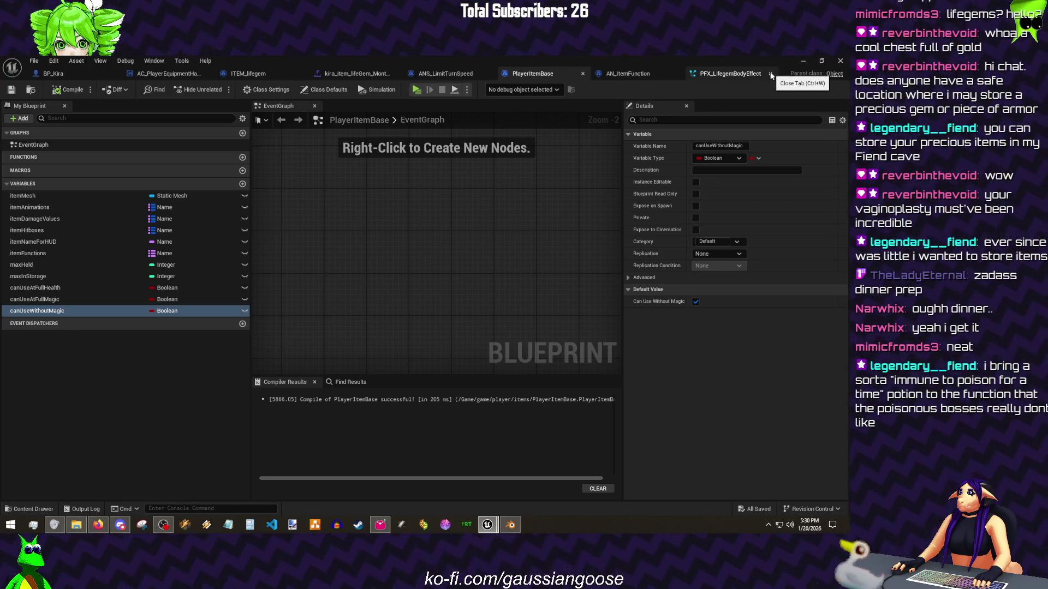
{"action": "left_click", "coordinate": [765, 73]}
{"action": "left_click", "coordinate": [771, 73]}
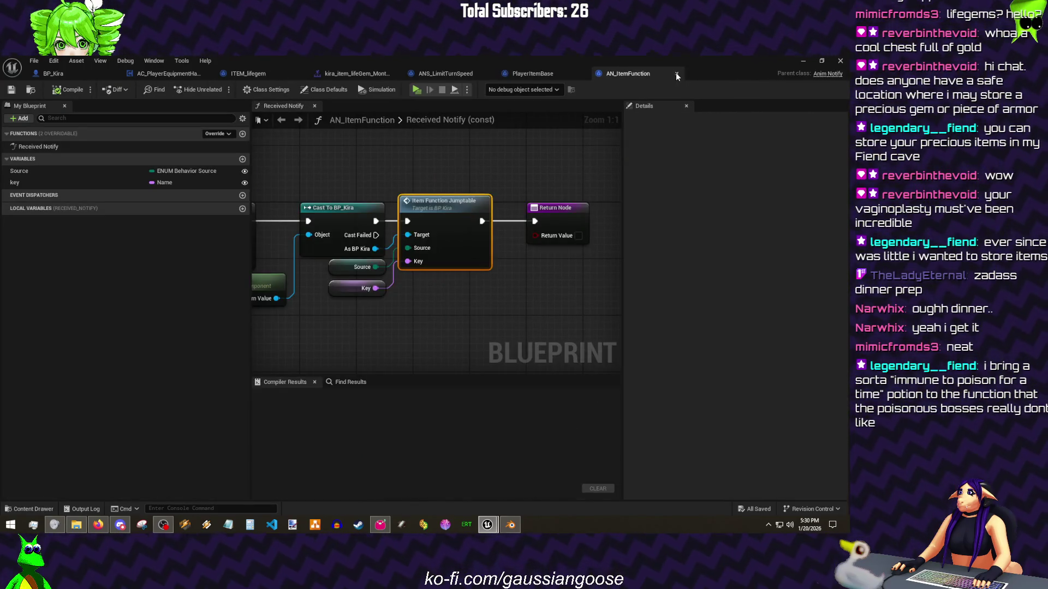
{"action": "left_click", "coordinate": [683, 73]}
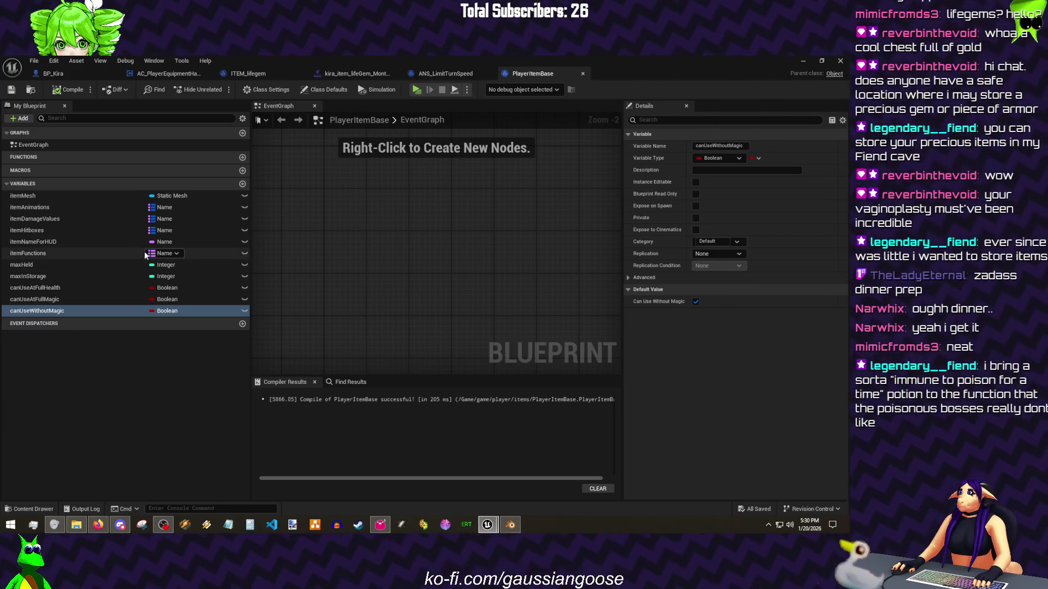
Step: Put canUseWithoutMagic and canUseAtFullMagic in a new Magic variable category
{"action": "left_click", "coordinate": [712, 242]}
{"action": "type", "text": "Magic"}
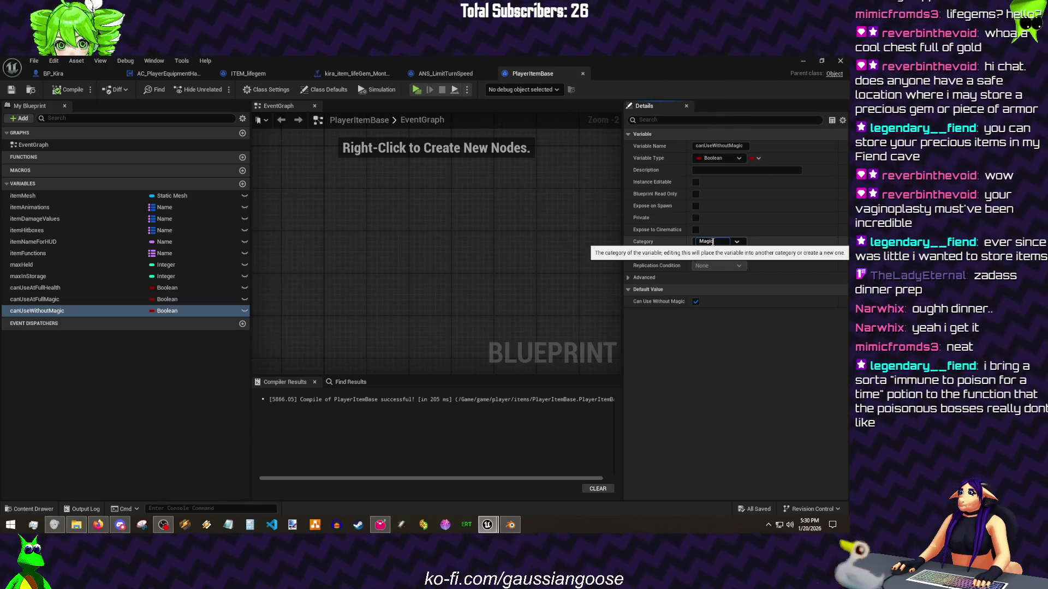
{"action": "key", "text": "Return"}
{"action": "mouse_move", "coordinate": [35, 319]}
{"action": "left_mouse_down"}
{"action": "mouse_move", "coordinate": [49, 200]}
{"action": "mouse_move", "coordinate": [77, 202]}
{"action": "left_mouse_up"}
Step: Duplicate canUseWithoutMagic into a Float variable magicCost, then compile and save
{"action": "right_click", "coordinate": [79, 215]}
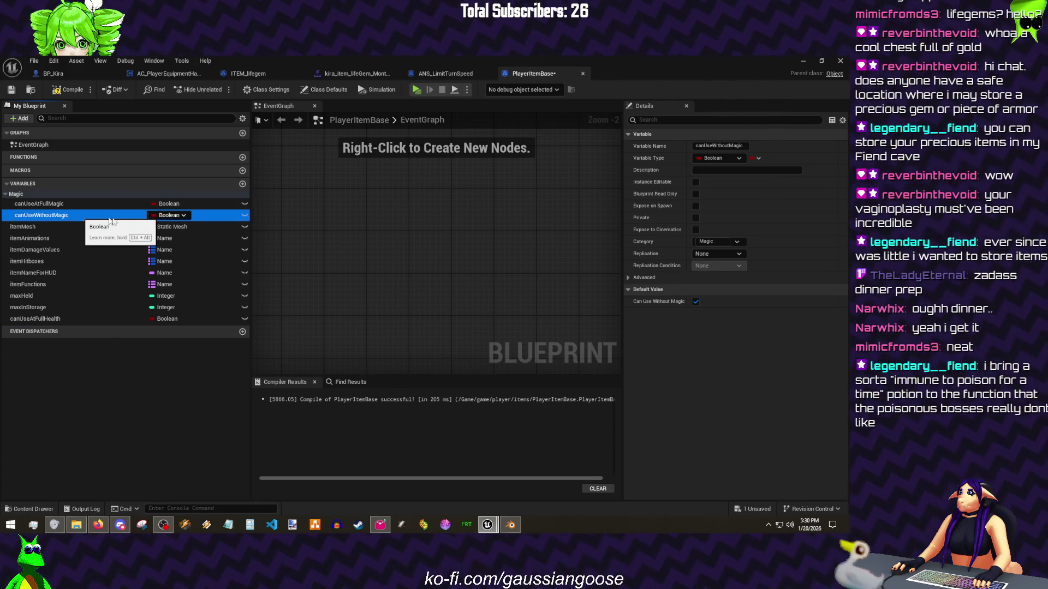
{"action": "left_click", "coordinate": [126, 221]}
{"action": "type", "text": "magicCost"}
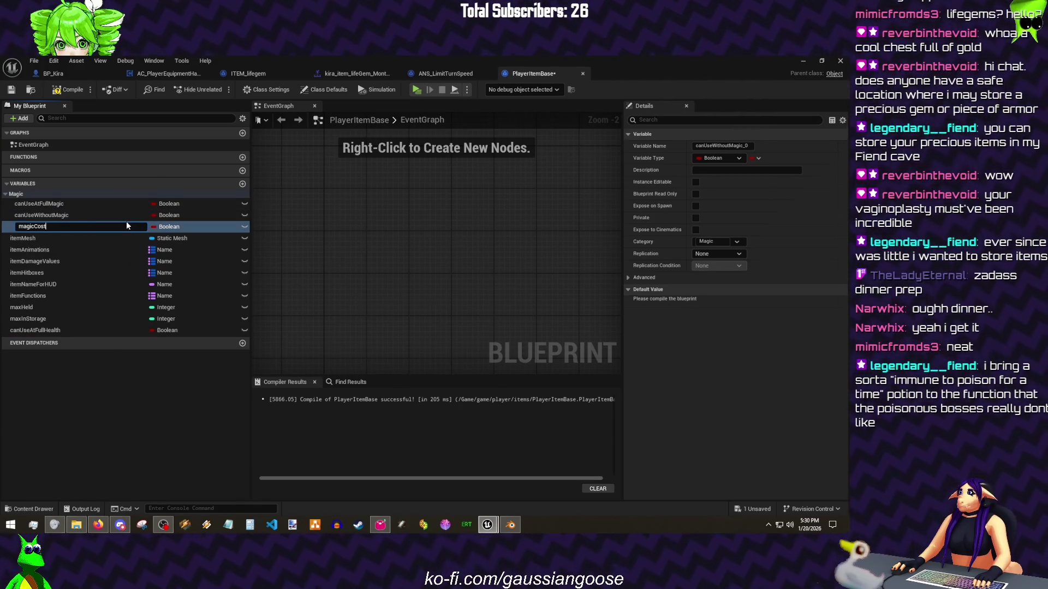
{"action": "key", "text": "Return"}
{"action": "left_click", "coordinate": [166, 226]}
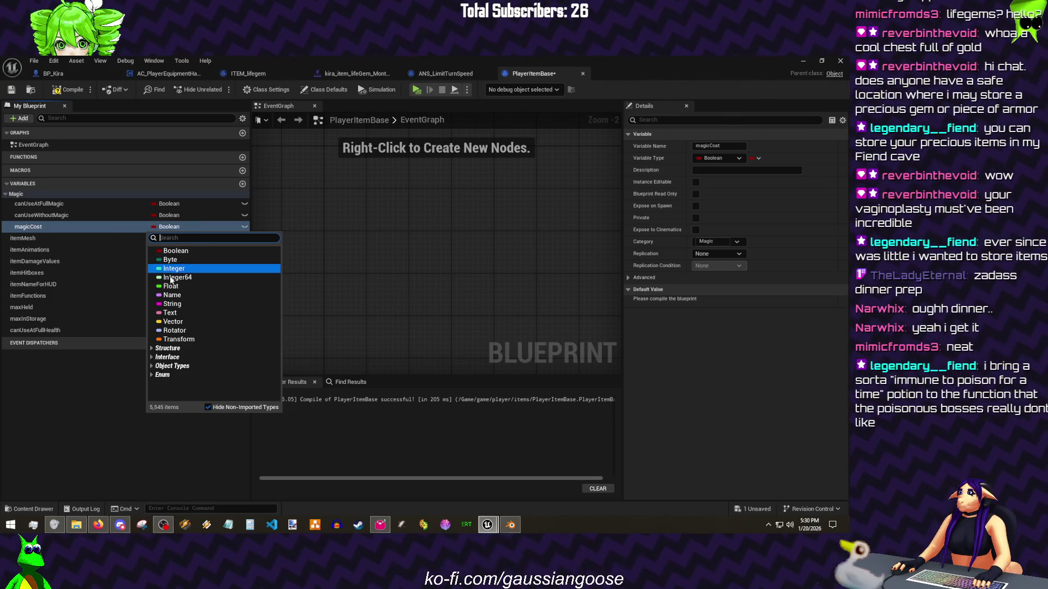
{"action": "left_click", "coordinate": [169, 287]}
{"action": "left_click", "coordinate": [52, 93]}
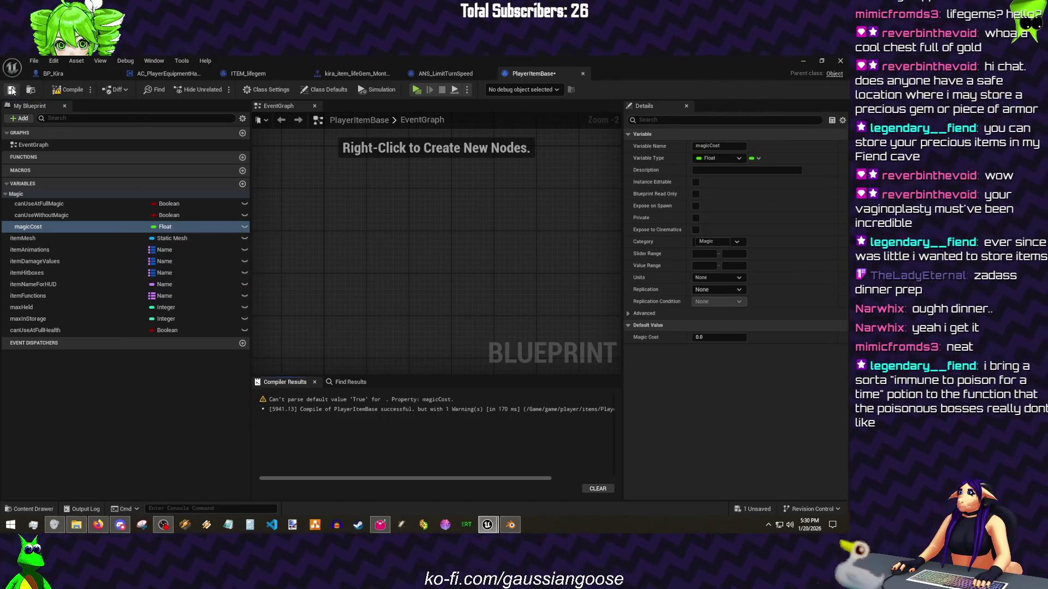
{"action": "key", "text": "F7"}
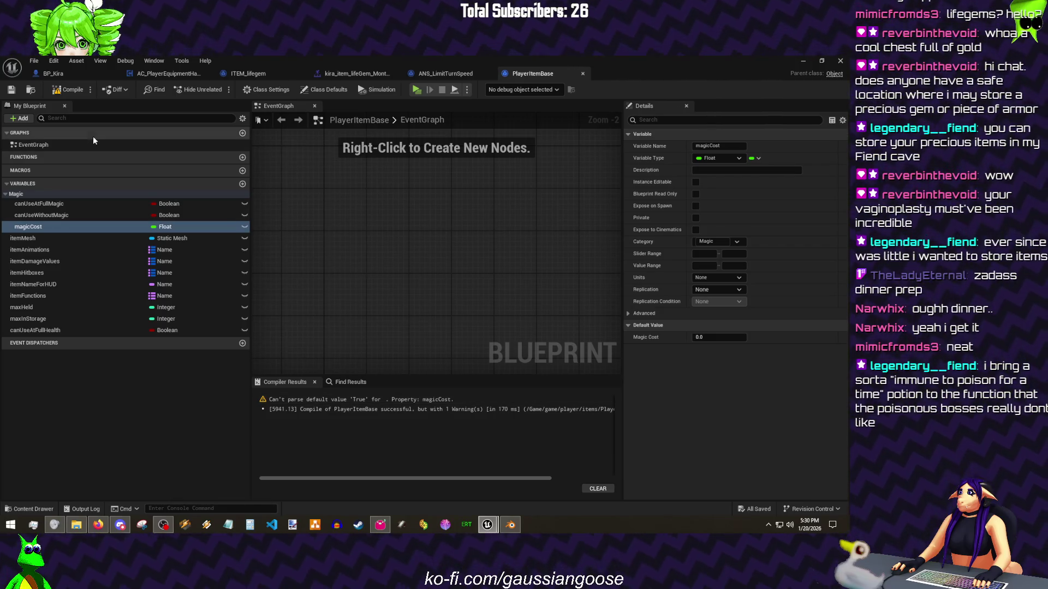
{"action": "left_click", "coordinate": [34, 60]}
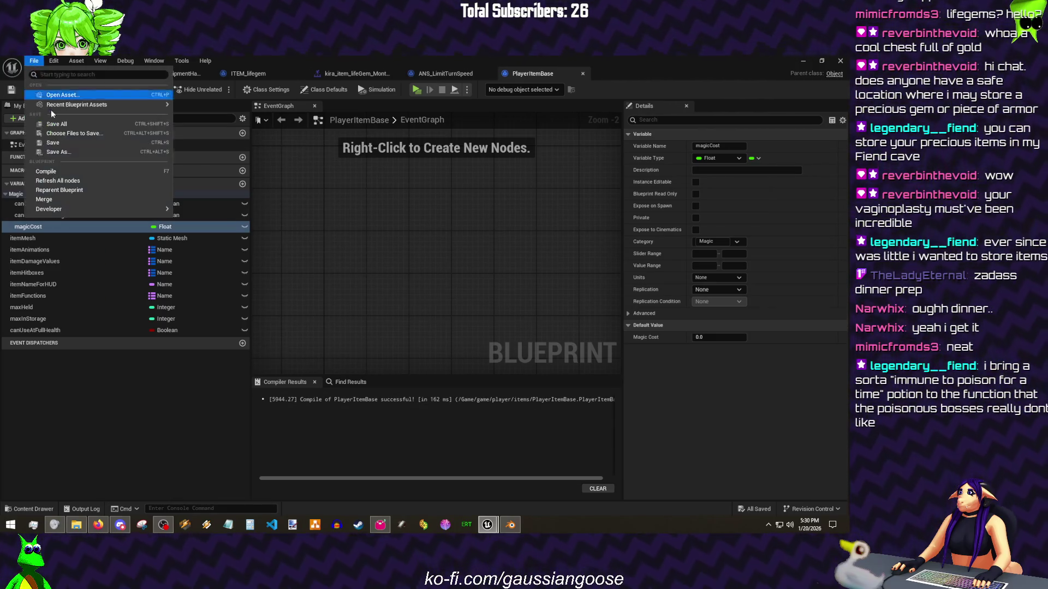
{"action": "left_click", "coordinate": [54, 126]}
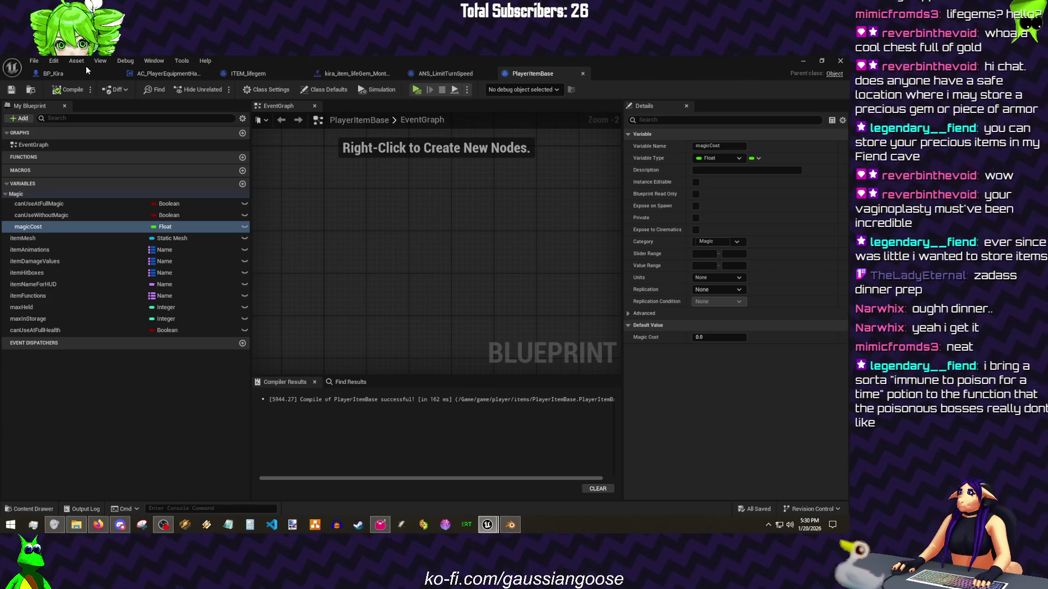
{"action": "left_click", "coordinate": [803, 61]}
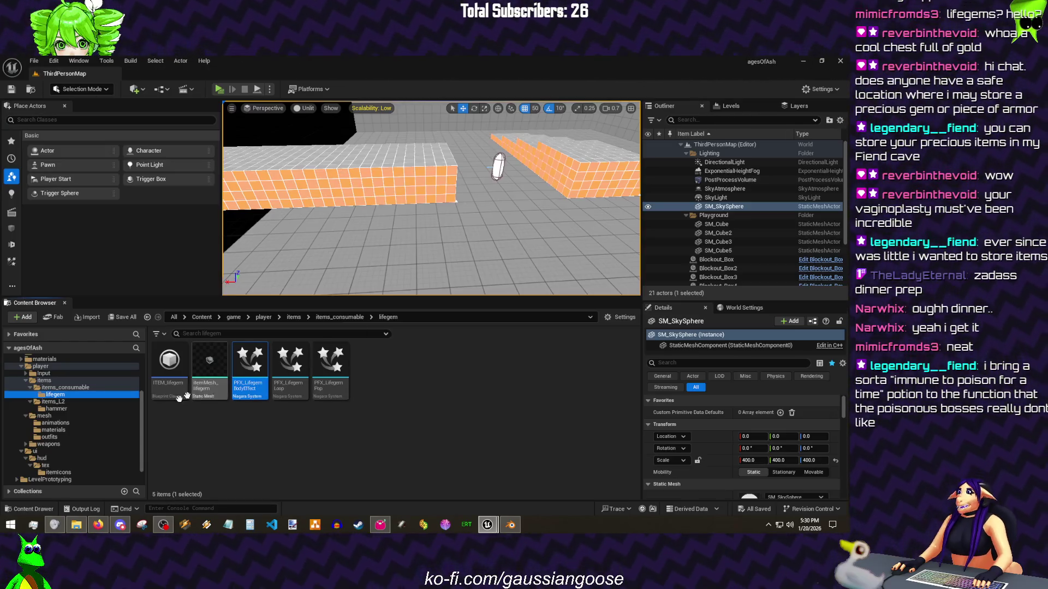
Step: Open ActorStatsComponent from the actors folder and add a compiled magicRegen function with Magic Current and Magic Max getters
{"action": "left_click", "coordinate": [29, 387]}
{"action": "left_click", "coordinate": [60, 388]}
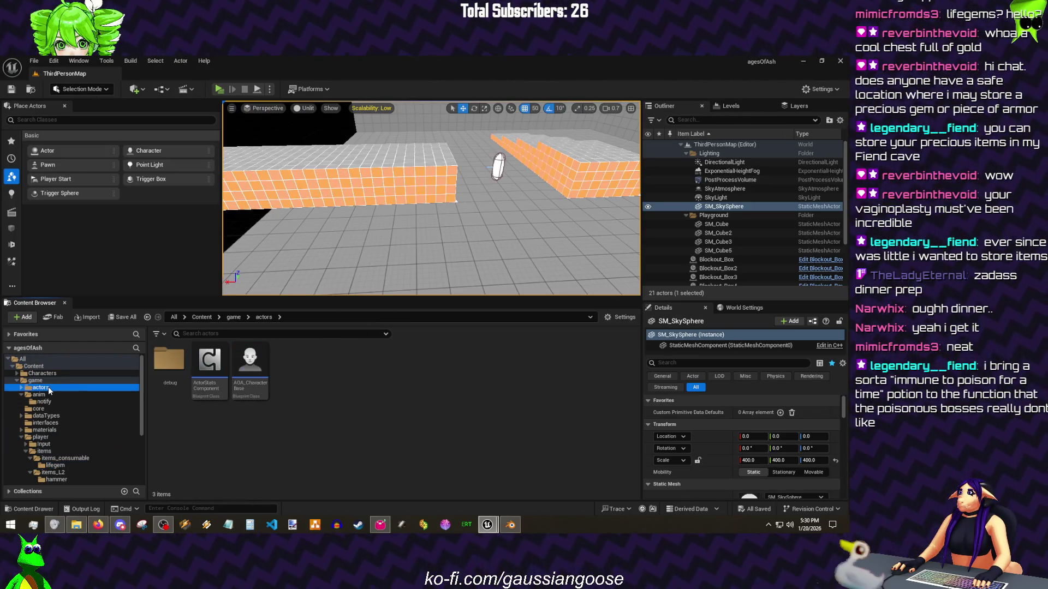
{"action": "double_click", "coordinate": [212, 392]}
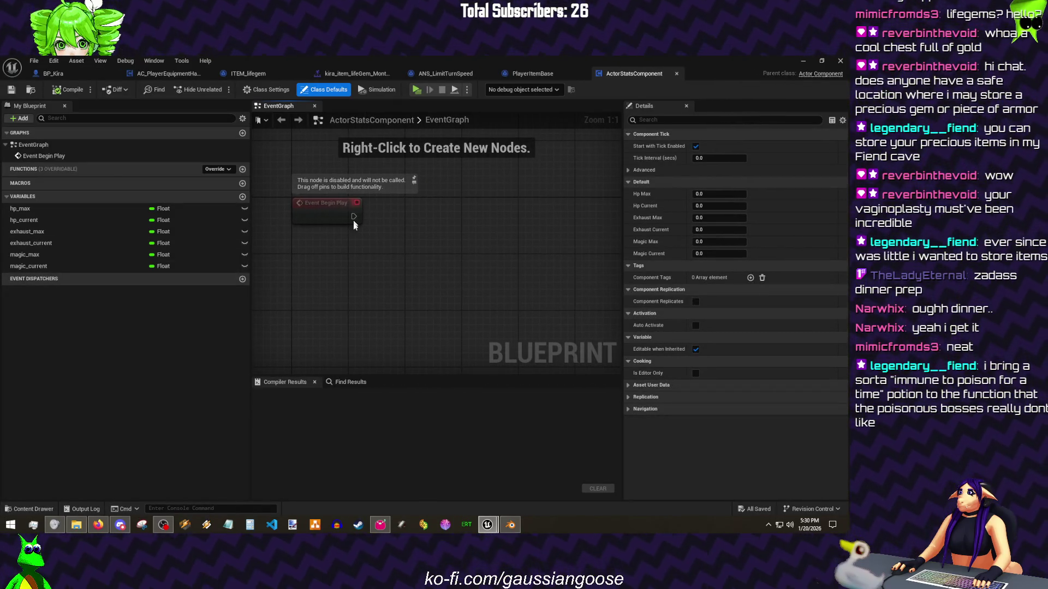
{"action": "mouse_move", "coordinate": [359, 243]}
{"action": "left_mouse_down"}
{"action": "mouse_move", "coordinate": [281, 178]}
{"action": "mouse_move", "coordinate": [400, 230]}
{"action": "left_mouse_up"}
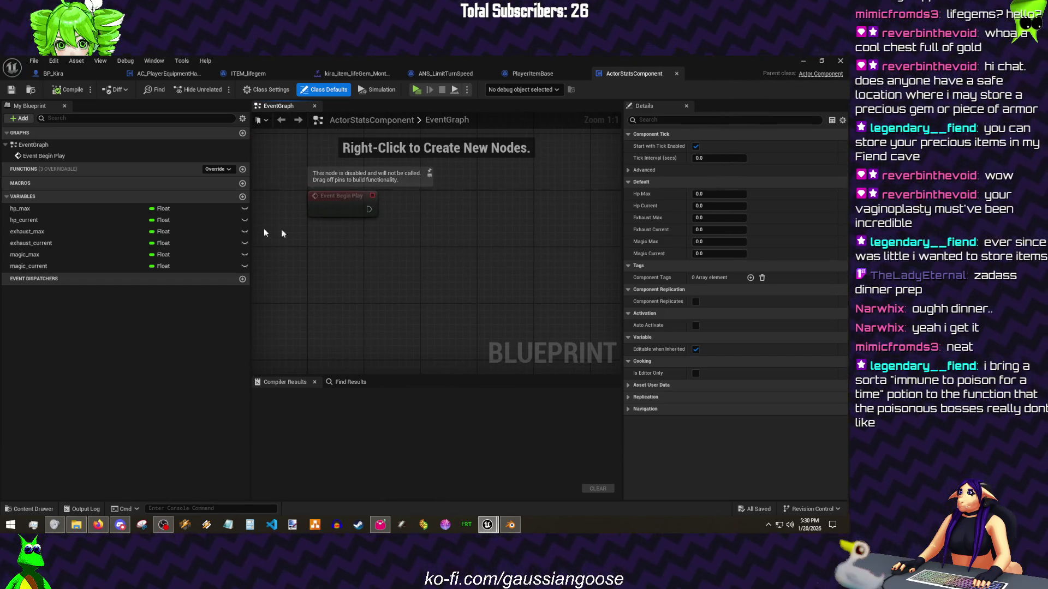
{"action": "left_click", "coordinate": [221, 171]}
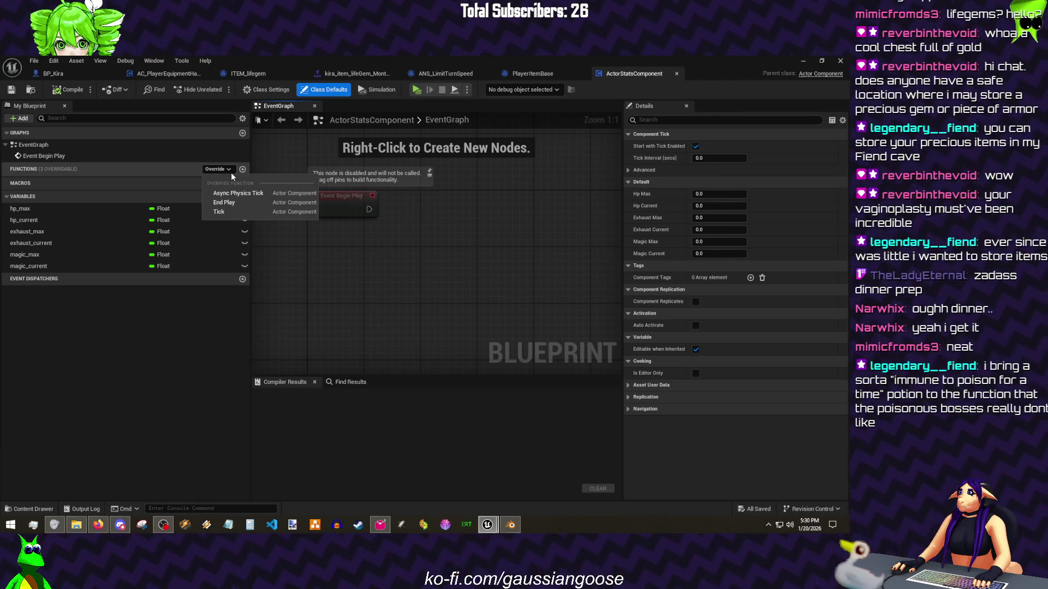
{"action": "left_click", "coordinate": [242, 169]}
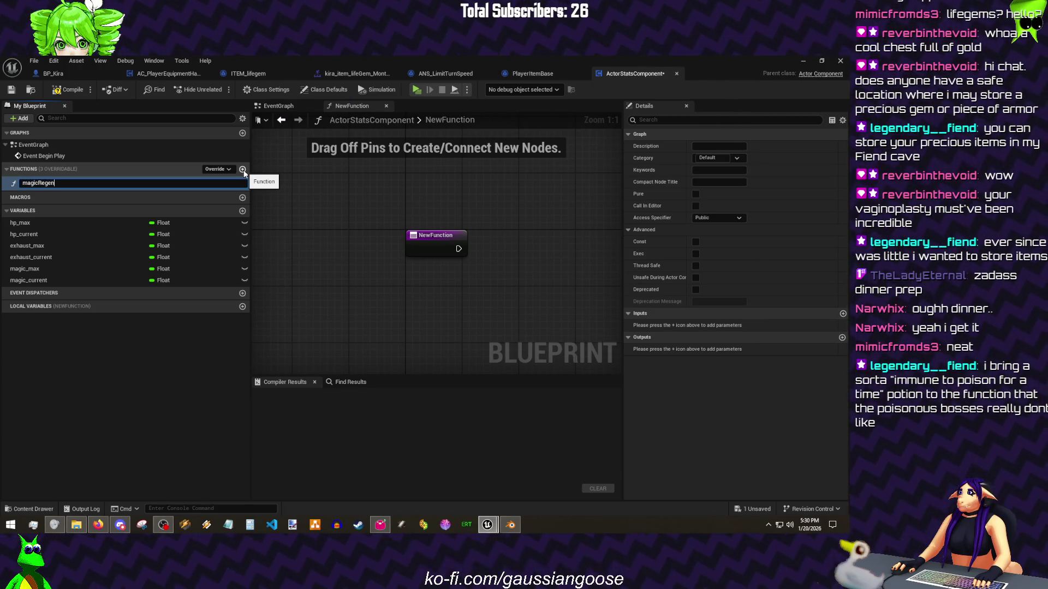
{"action": "key", "text": "Return"}
{"action": "left_click", "coordinate": [61, 90]}
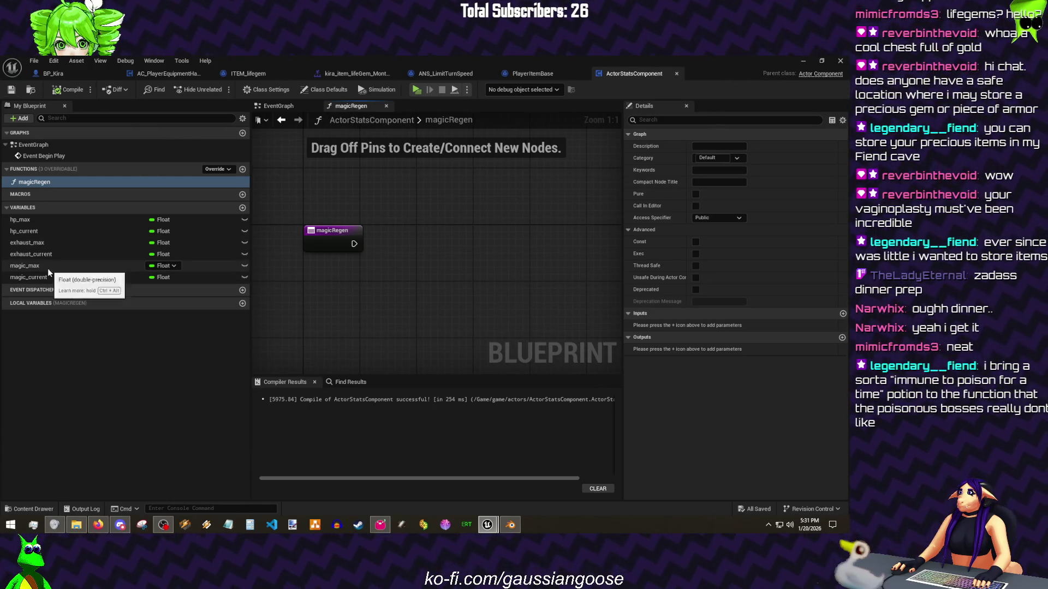
{"action": "mouse_move", "coordinate": [34, 275]}
{"action": "left_mouse_down"}
{"action": "mouse_move", "coordinate": [275, 291]}
{"action": "mouse_move", "coordinate": [278, 336]}
{"action": "mouse_move", "coordinate": [268, 331]}
{"action": "left_mouse_up"}
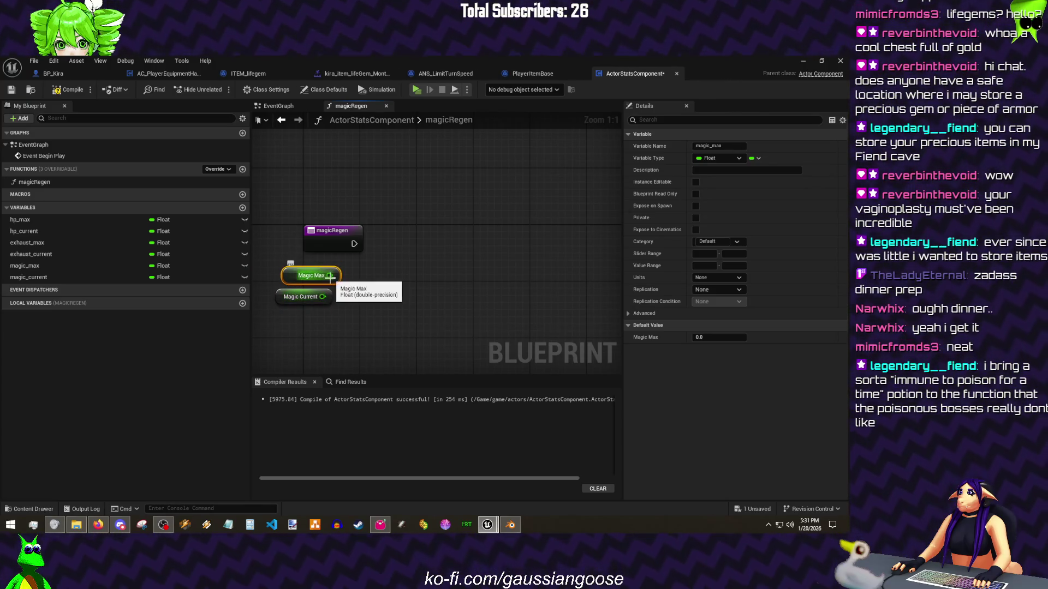
Step: Branch on Magic Current >= Magic Max, calling Clear Timer by Function Name on True
{"action": "left_click_drag", "start_coordinate": [353, 298], "coordinate": [397, 295]}
{"action": "type", "text": "great"}
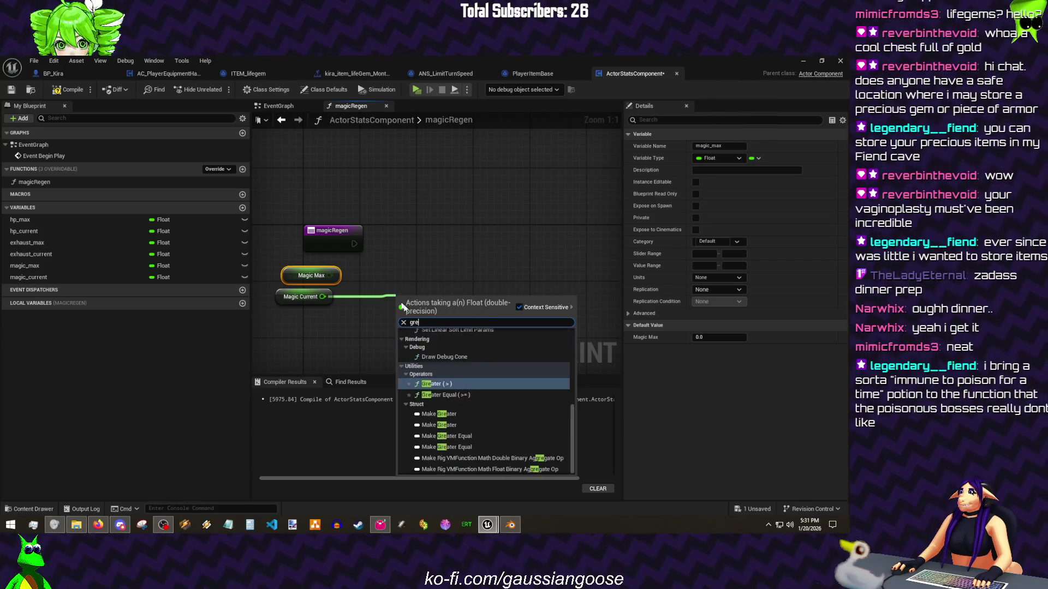
{"action": "left_click", "coordinate": [444, 361]}
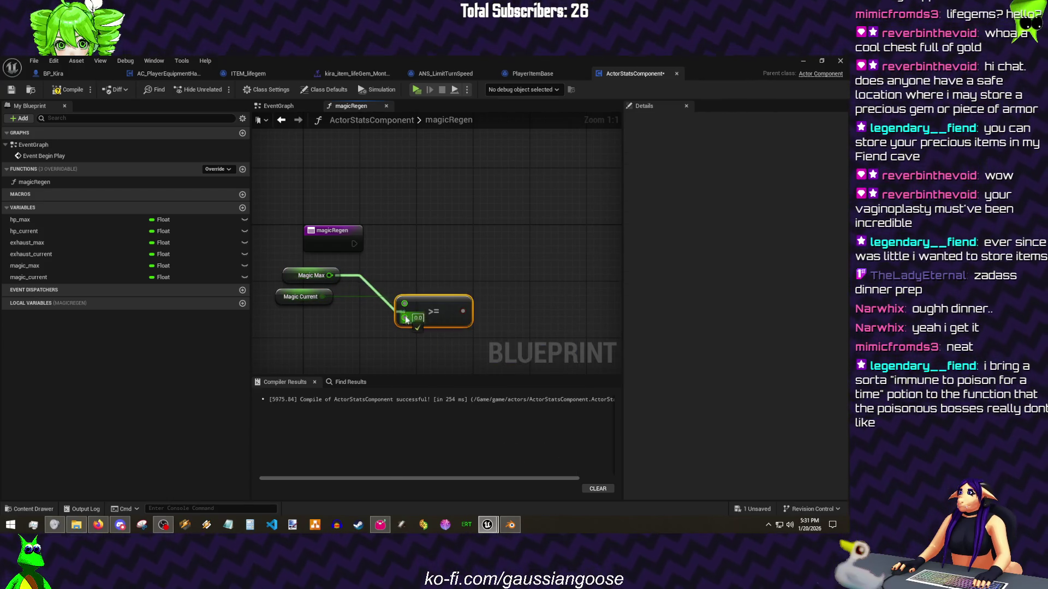
{"action": "left_click_drag", "start_coordinate": [406, 319], "coordinate": [406, 319]}
{"action": "left_click_drag", "start_coordinate": [434, 311], "coordinate": [356, 318]}
{"action": "left_click", "coordinate": [396, 243]}
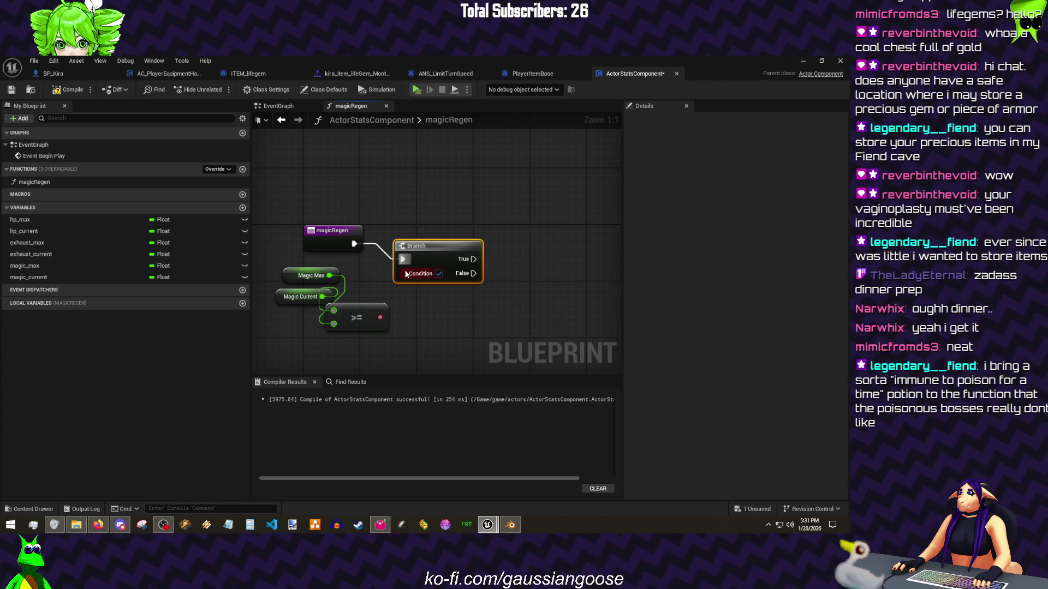
{"action": "left_click_drag", "start_coordinate": [383, 318], "coordinate": [381, 317]}
{"action": "left_click_drag", "start_coordinate": [464, 259], "coordinate": [500, 192]}
{"action": "type", "text": "clear timer b"}
{"action": "key", "text": "Return"}
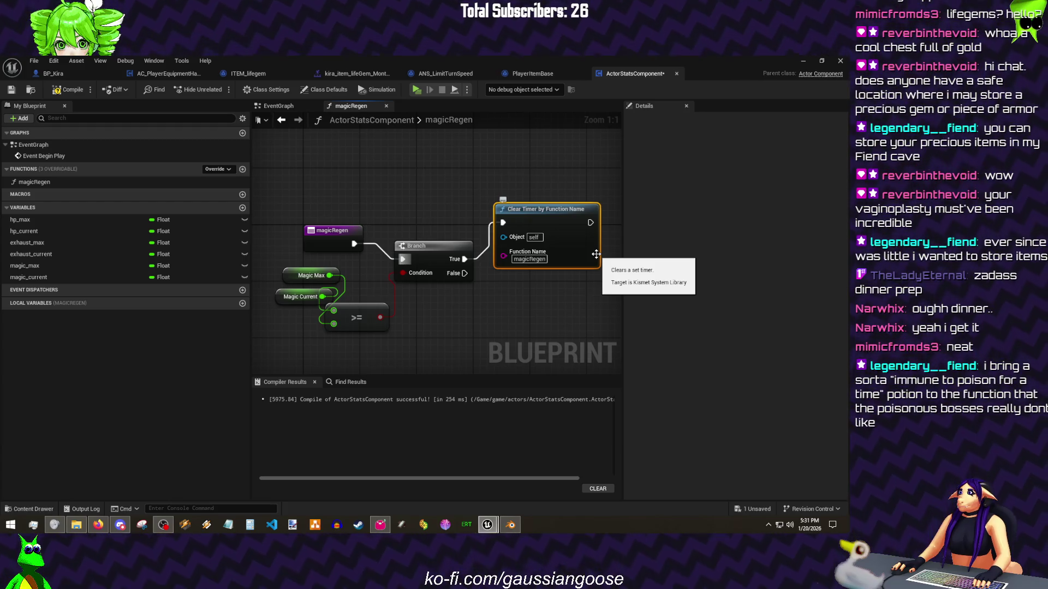
Step: Tidy the Branch, comparison and Clear Timer nodes, moving Magic Current below the comparison
{"action": "left_click_drag", "start_coordinate": [420, 245], "coordinate": [443, 230]}
{"action": "left_click_drag", "start_coordinate": [360, 318], "coordinate": [374, 291]}
{"action": "mouse_move", "coordinate": [304, 299]}
{"action": "left_mouse_down"}
{"action": "mouse_move", "coordinate": [303, 288]}
{"action": "mouse_move", "coordinate": [274, 299]}
{"action": "mouse_move", "coordinate": [312, 296]}
{"action": "mouse_move", "coordinate": [312, 261]}
{"action": "mouse_move", "coordinate": [272, 228]}
{"action": "left_mouse_up"}
{"action": "left_click", "coordinate": [273, 299]}
{"action": "left_click_drag", "start_coordinate": [582, 188], "coordinate": [556, 141]}
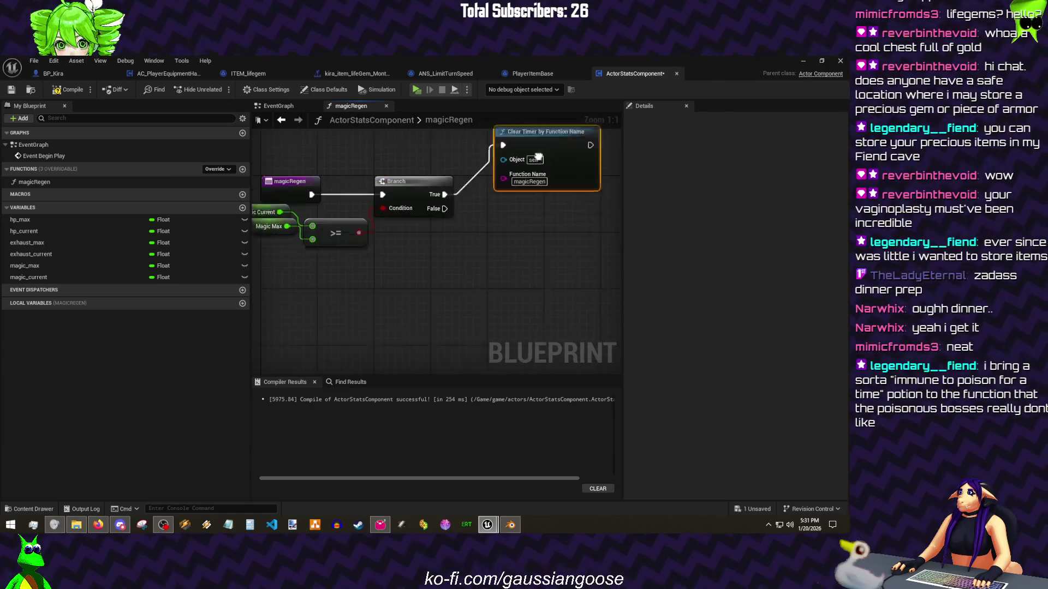
{"action": "mouse_move", "coordinate": [259, 229]}
{"action": "left_mouse_down"}
{"action": "mouse_move", "coordinate": [334, 239]}
{"action": "mouse_move", "coordinate": [418, 282]}
{"action": "left_mouse_up"}
{"action": "left_click", "coordinate": [307, 219]}
{"action": "left_click_drag", "start_coordinate": [486, 274], "coordinate": [406, 281]}
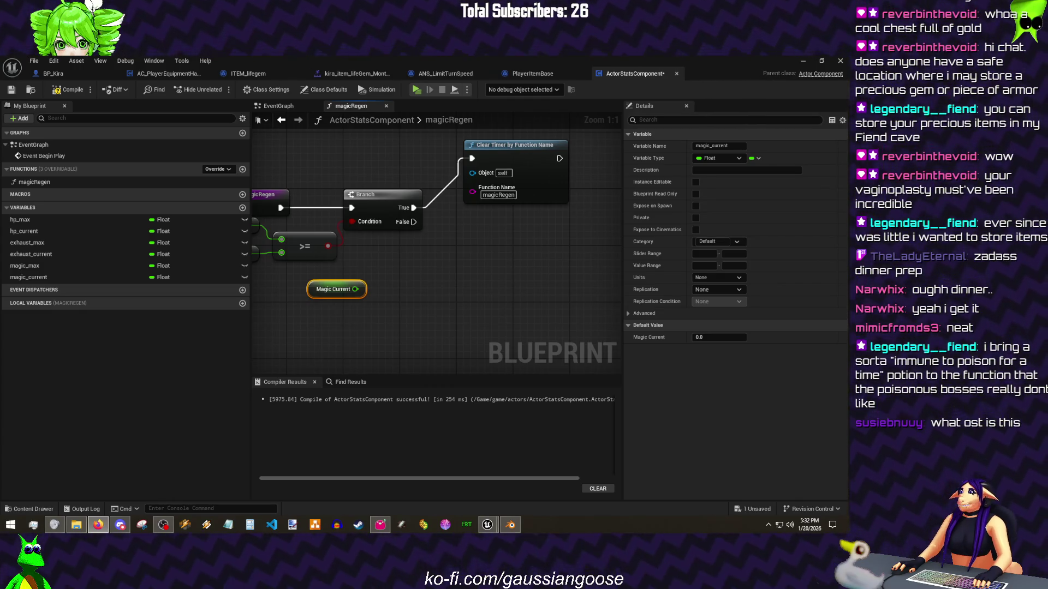
{"action": "key", "text": "alt+Tab"}
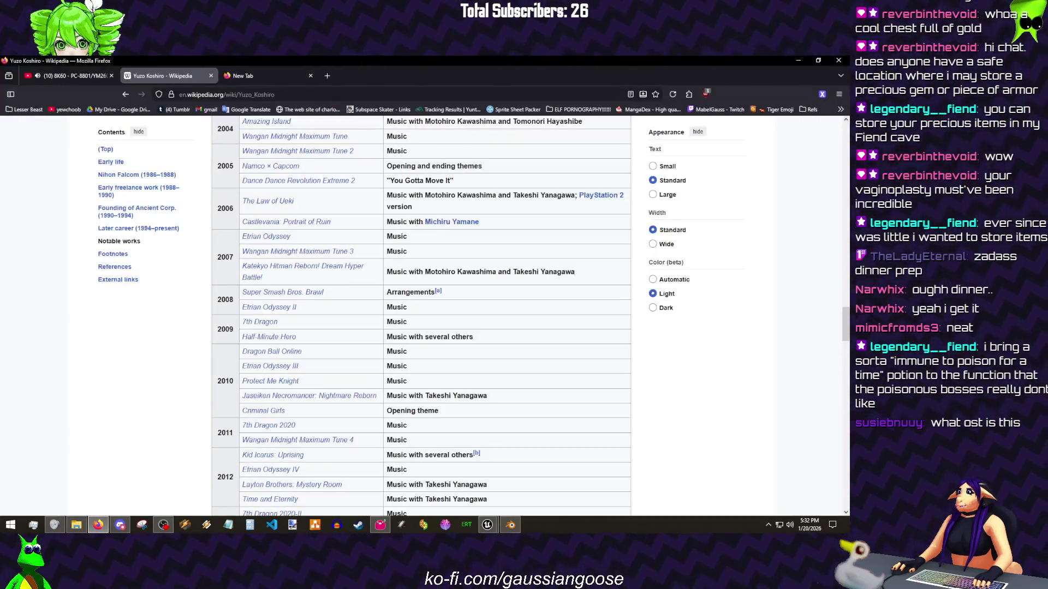
Step: Browse the Notable works table on Yuzo Koshiro's page, around the Sonic the Hedgehog row
{"action": "scroll", "coordinate": [258, 288], "scroll_direction": "up", "scroll_amount": 10}
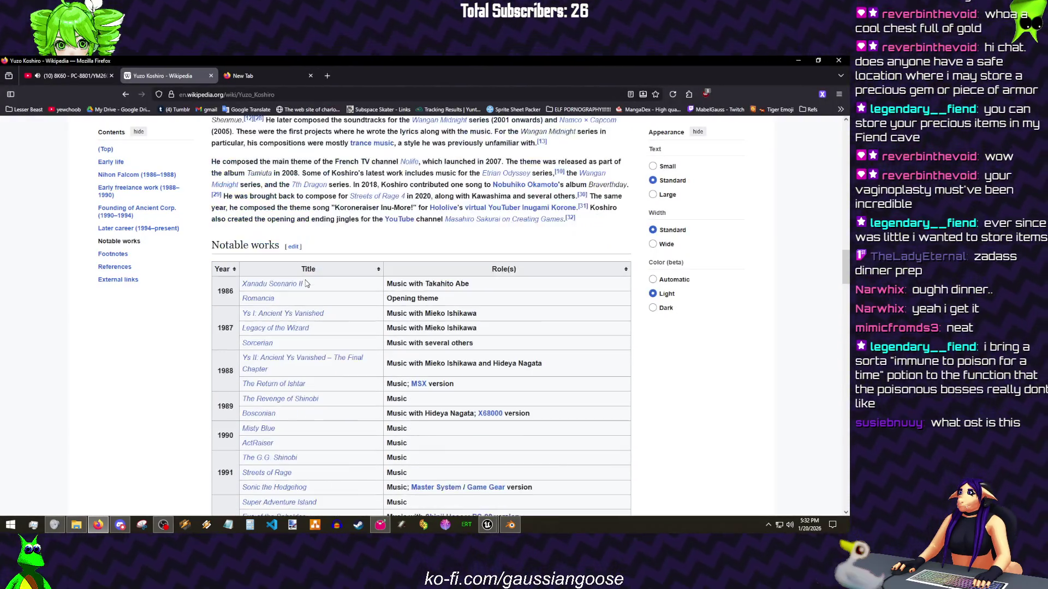
{"action": "scroll", "coordinate": [337, 269], "scroll_direction": "down", "scroll_amount": 2}
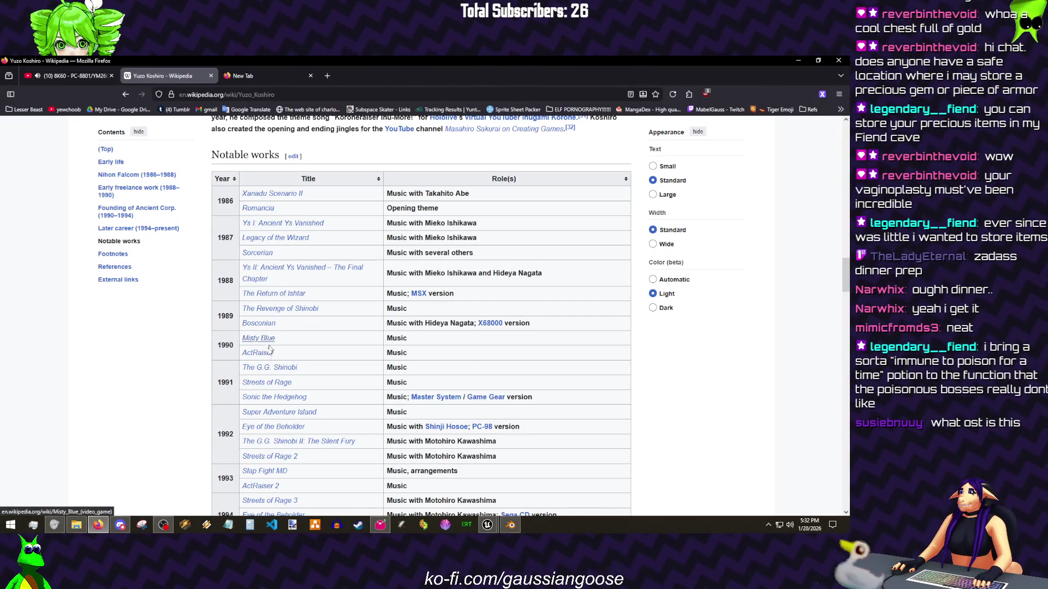
{"action": "mouse_move", "coordinate": [267, 357]}
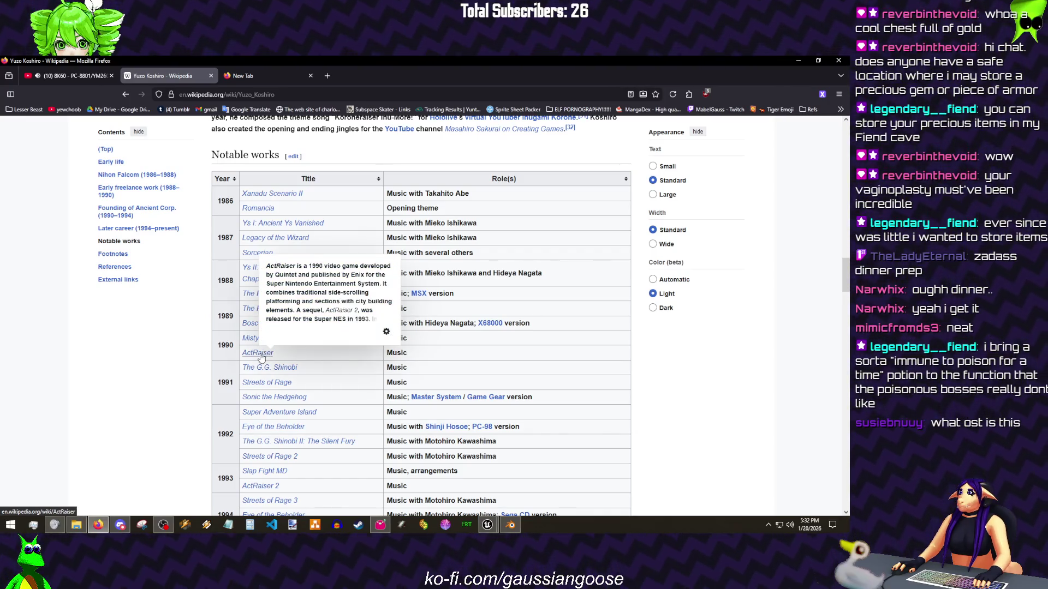
{"action": "scroll", "coordinate": [351, 355], "scroll_direction": "down", "scroll_amount": 1}
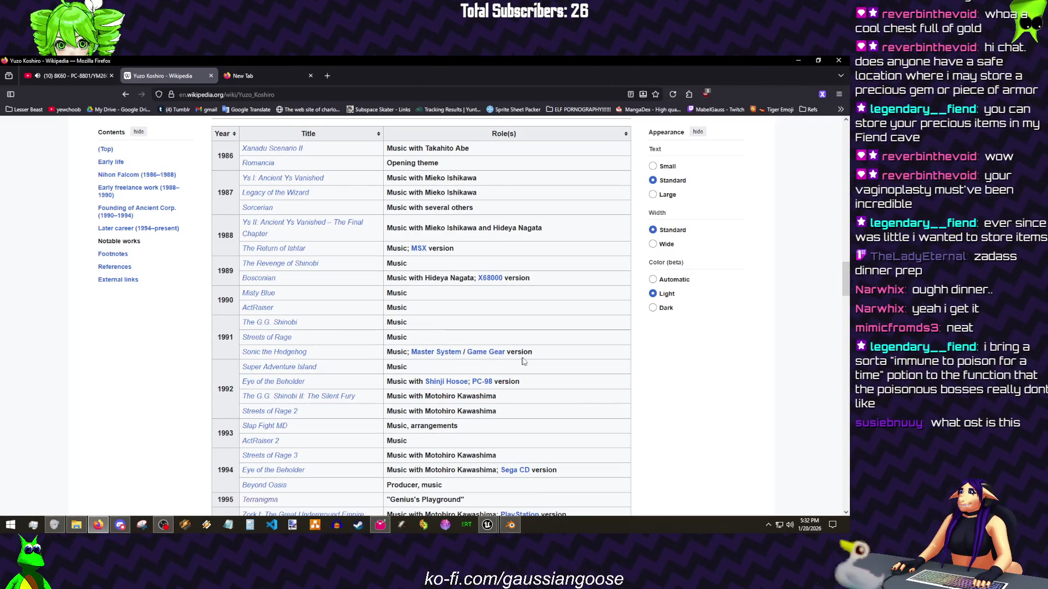
{"action": "mouse_move", "coordinate": [296, 354]}
{"action": "left_mouse_down"}
{"action": "mouse_move", "coordinate": [283, 469]}
{"action": "mouse_move", "coordinate": [261, 360]}
{"action": "left_mouse_up"}
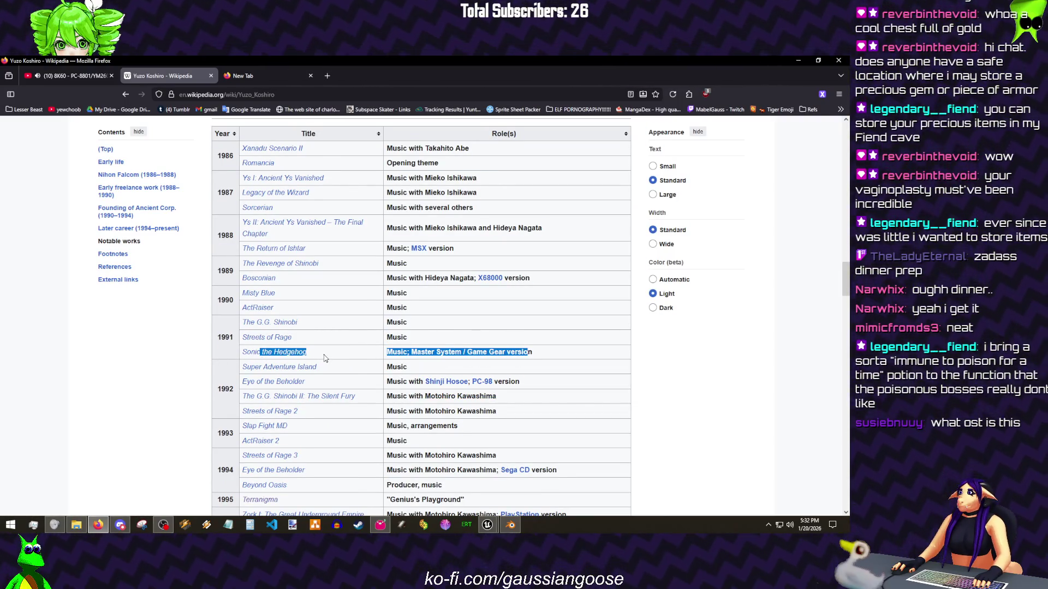
{"action": "left_click", "coordinate": [324, 357]}
{"action": "scroll", "coordinate": [334, 354], "scroll_direction": "down", "scroll_amount": 2}
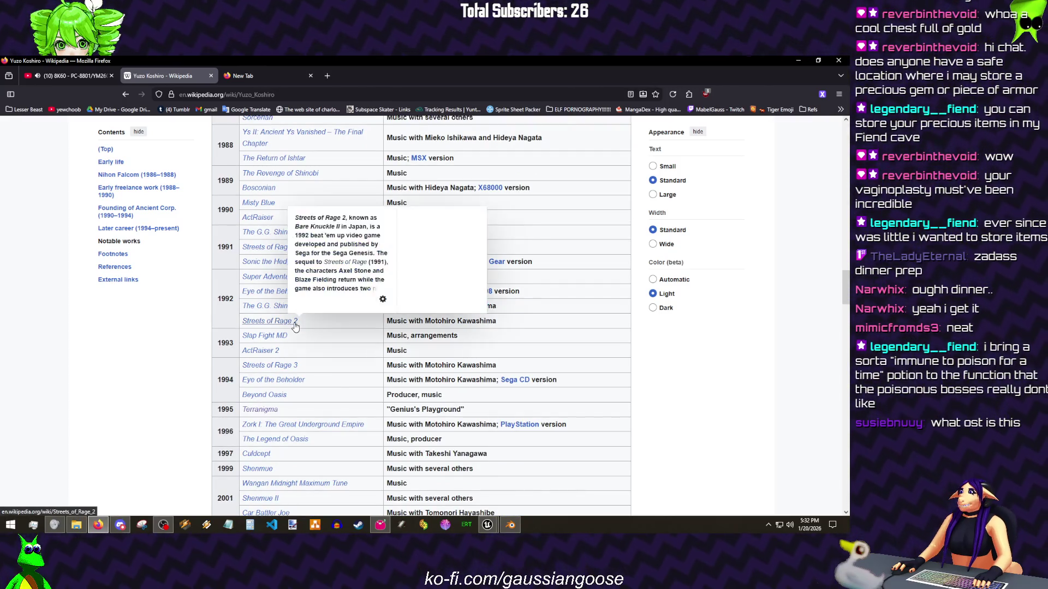
{"action": "mouse_move", "coordinate": [281, 371]}
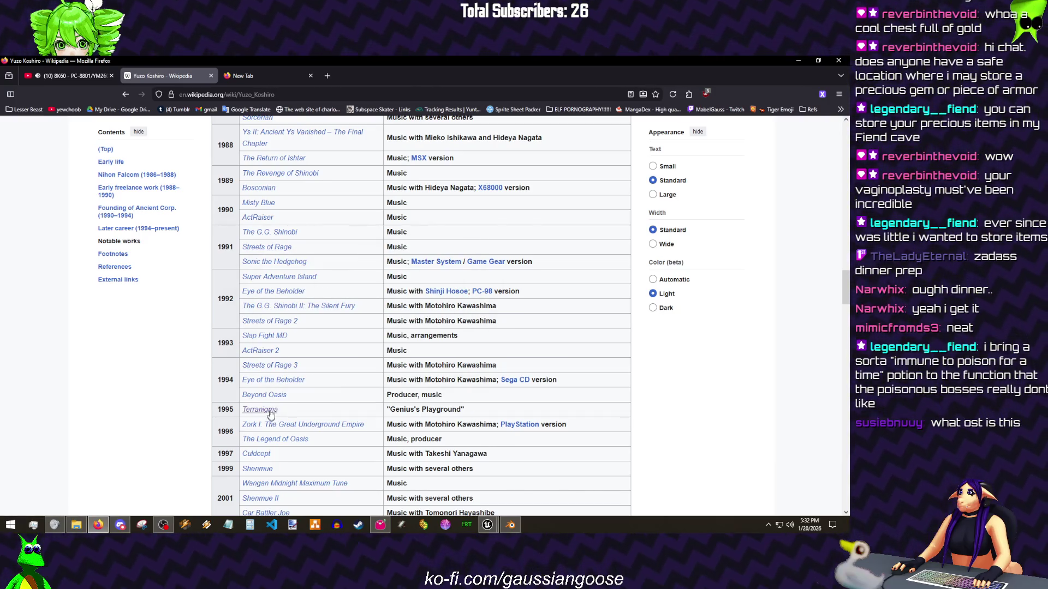
{"action": "mouse_move", "coordinate": [265, 415]}
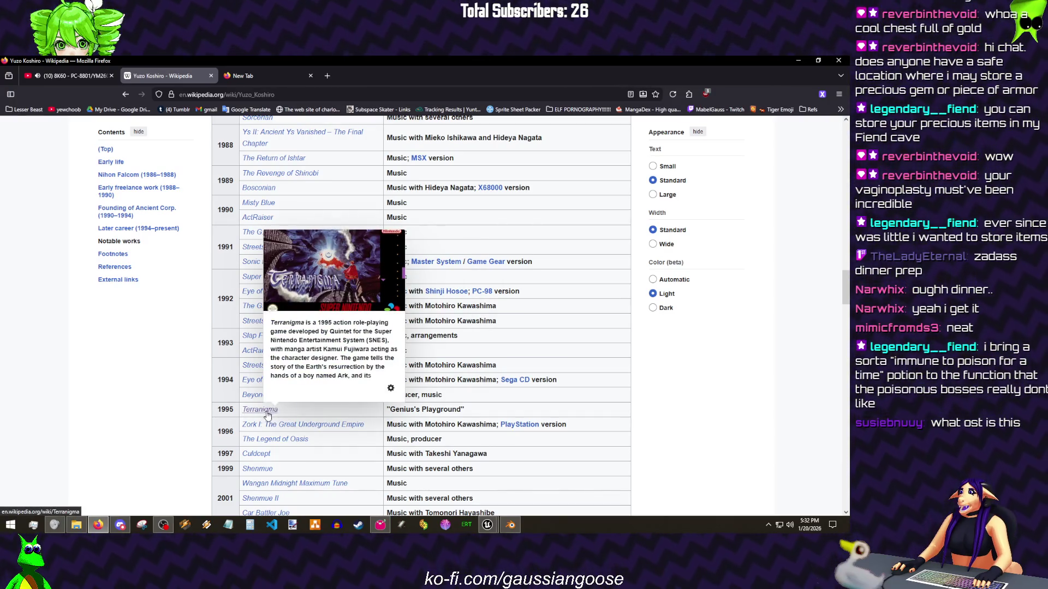
{"action": "scroll", "coordinate": [322, 371], "scroll_direction": "down", "scroll_amount": 3}
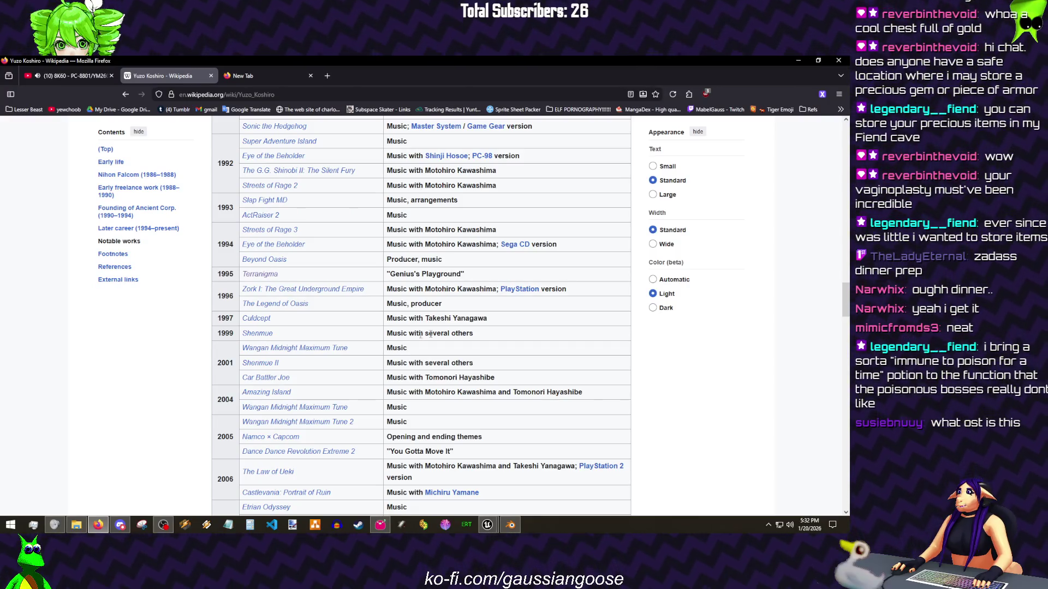
Step: Keep scrolling the table past Shenmue, then return to the 1987–1997 rows
{"action": "mouse_move", "coordinate": [393, 334]}
{"action": "left_mouse_down"}
{"action": "mouse_move", "coordinate": [474, 333]}
{"action": "mouse_move", "coordinate": [395, 334]}
{"action": "left_mouse_up"}
{"action": "left_click", "coordinate": [397, 334]}
{"action": "scroll", "coordinate": [402, 333], "scroll_direction": "down", "scroll_amount": 1}
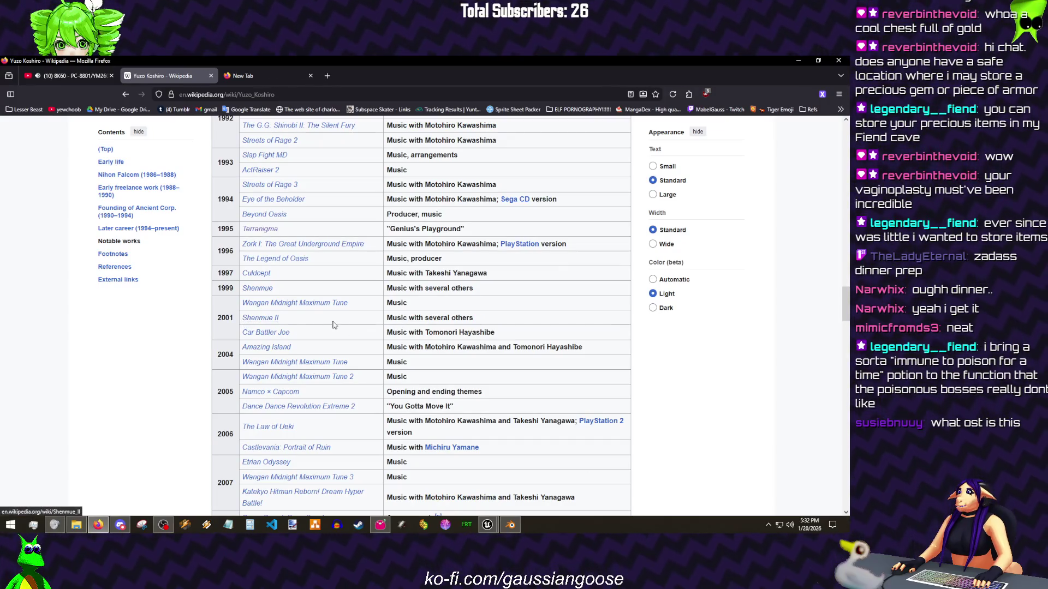
{"action": "scroll", "coordinate": [325, 328], "scroll_direction": "down", "scroll_amount": 3}
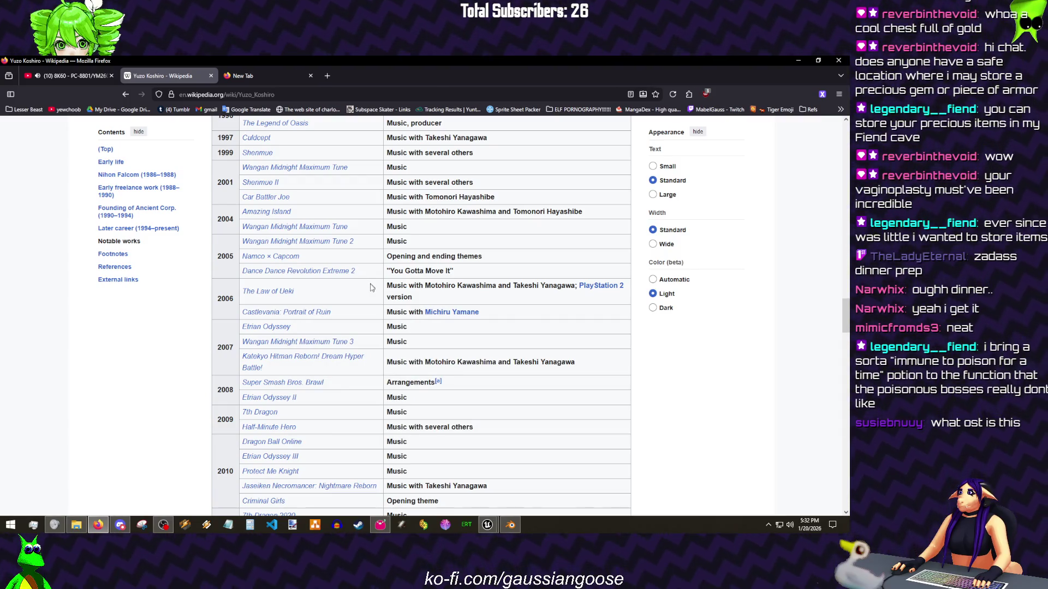
{"action": "scroll", "coordinate": [370, 288], "scroll_direction": "down", "scroll_amount": 2}
{"action": "mouse_move", "coordinate": [286, 313]}
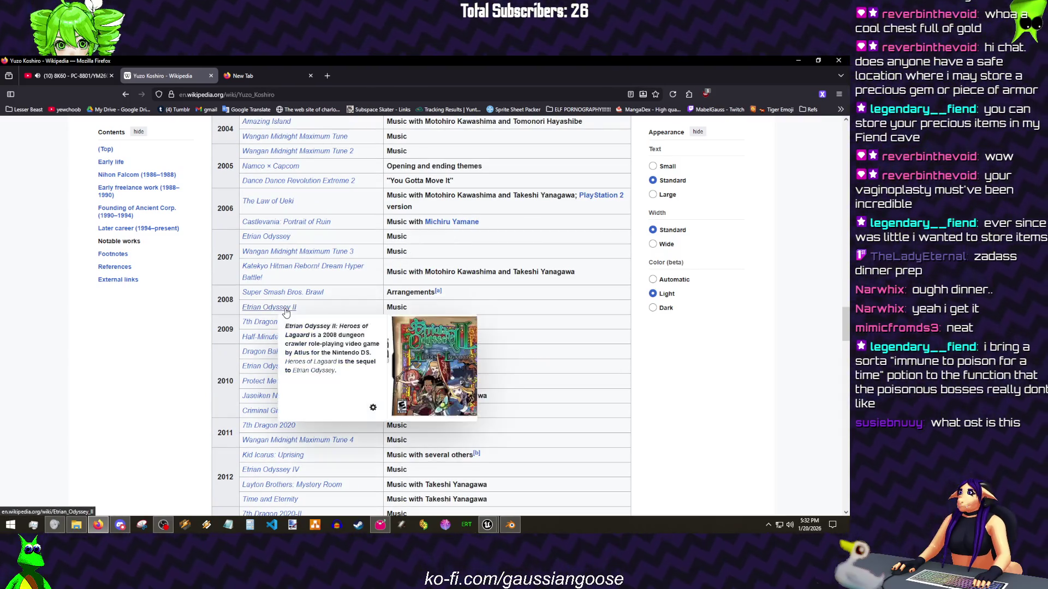
{"action": "mouse_move", "coordinate": [264, 244]}
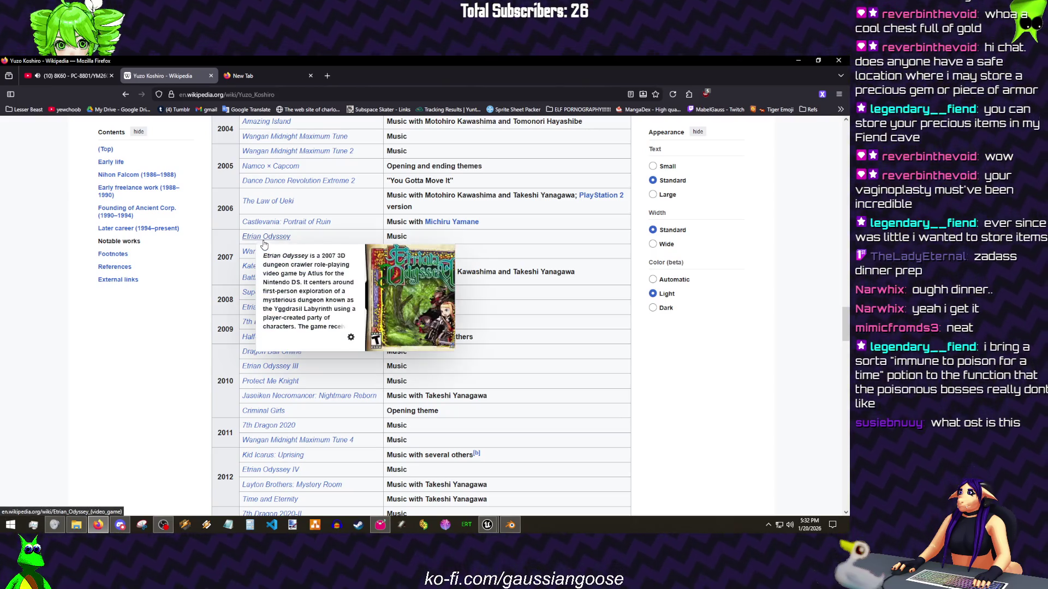
{"action": "scroll", "coordinate": [377, 350], "scroll_direction": "down", "scroll_amount": 1}
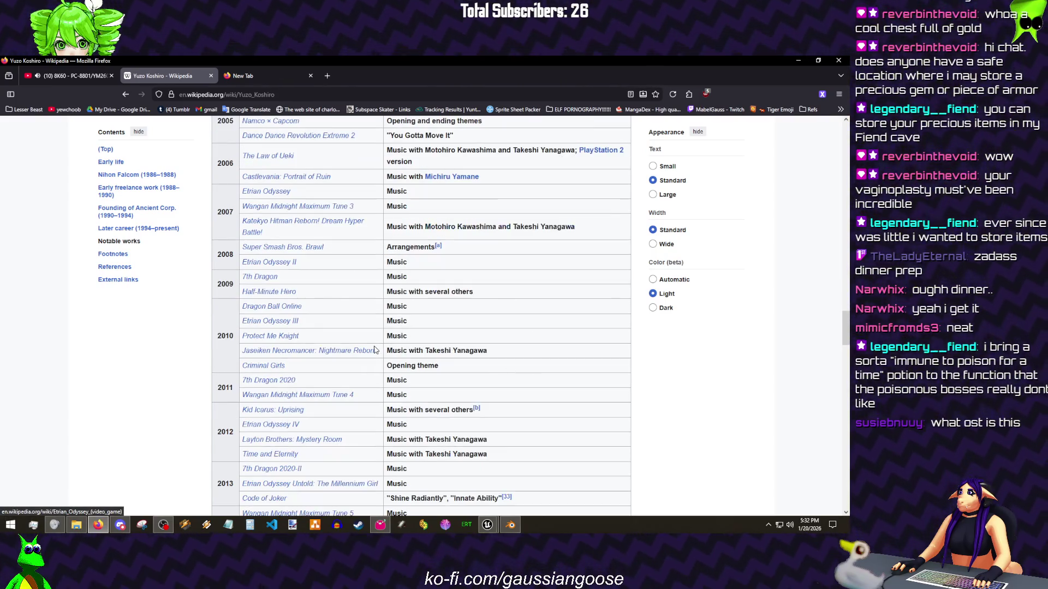
{"action": "scroll", "coordinate": [295, 363], "scroll_direction": "down", "scroll_amount": 1}
{"action": "mouse_move", "coordinate": [294, 369]}
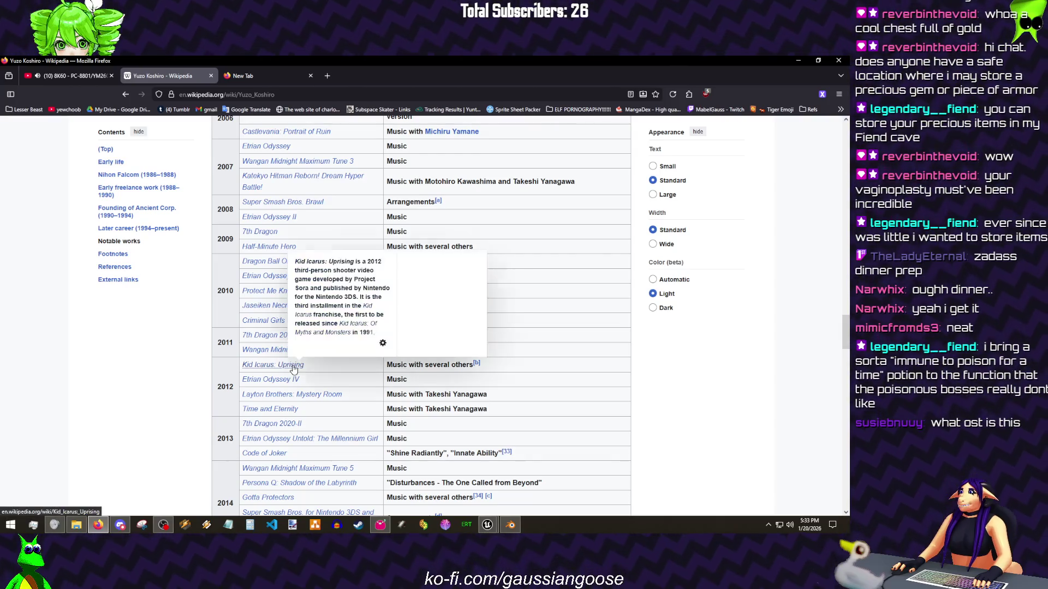
{"action": "scroll", "coordinate": [359, 309], "scroll_direction": "up", "scroll_amount": 7}
{"action": "scroll", "coordinate": [358, 302], "scroll_direction": "up", "scroll_amount": 4}
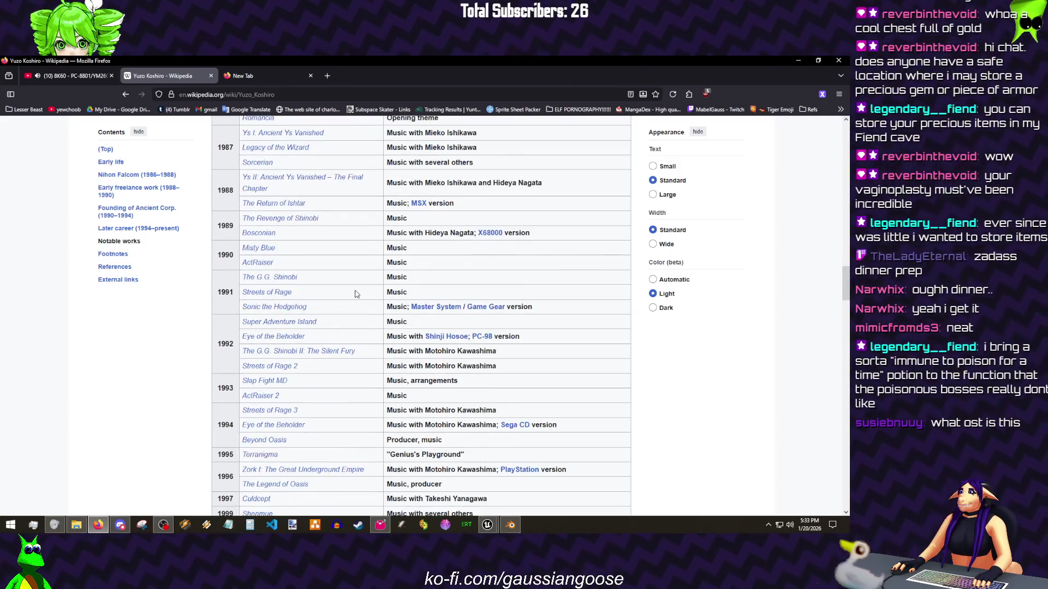
Step: Scroll to the table's 2018–2025 entries and open the ActRaiser article in a new tab
{"action": "scroll", "coordinate": [314, 277], "scroll_direction": "up", "scroll_amount": 1}
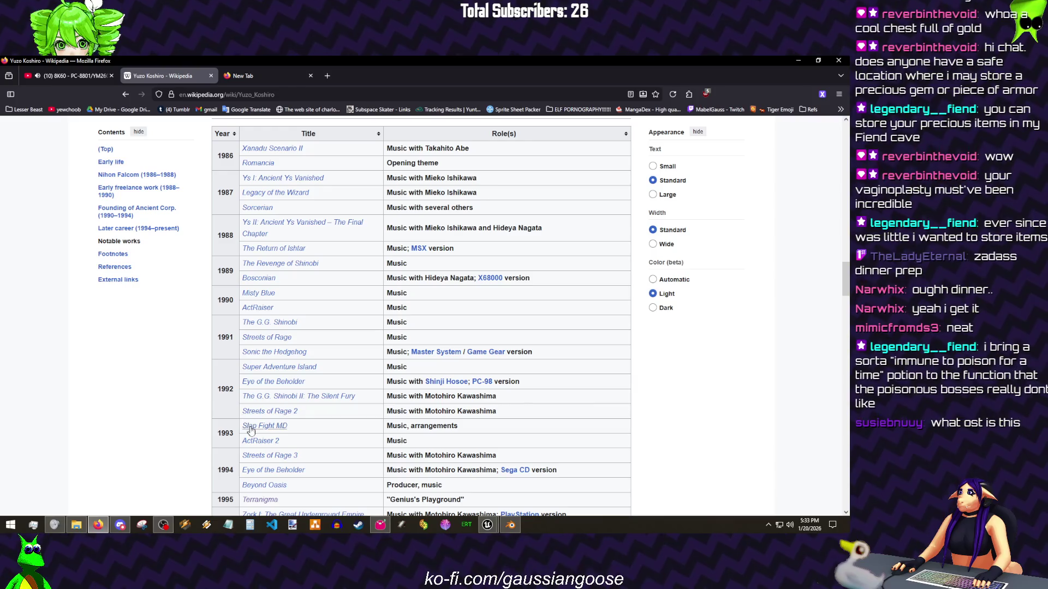
{"action": "scroll", "coordinate": [281, 422], "scroll_direction": "down", "scroll_amount": 15}
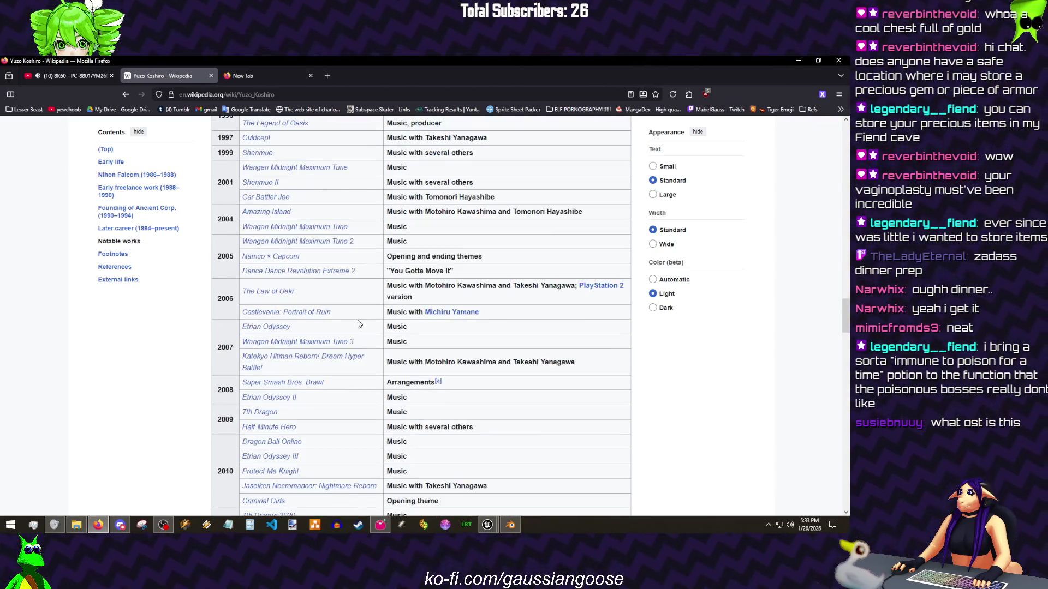
{"action": "scroll", "coordinate": [371, 316], "scroll_direction": "down", "scroll_amount": 3}
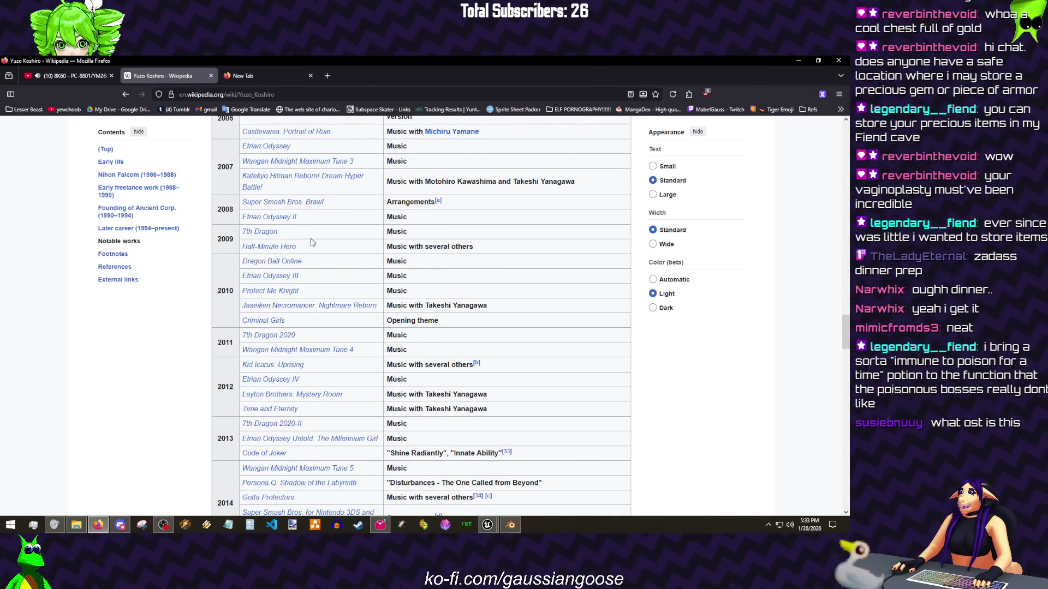
{"action": "scroll", "coordinate": [317, 275], "scroll_direction": "down", "scroll_amount": 1}
{"action": "mouse_move", "coordinate": [277, 277]}
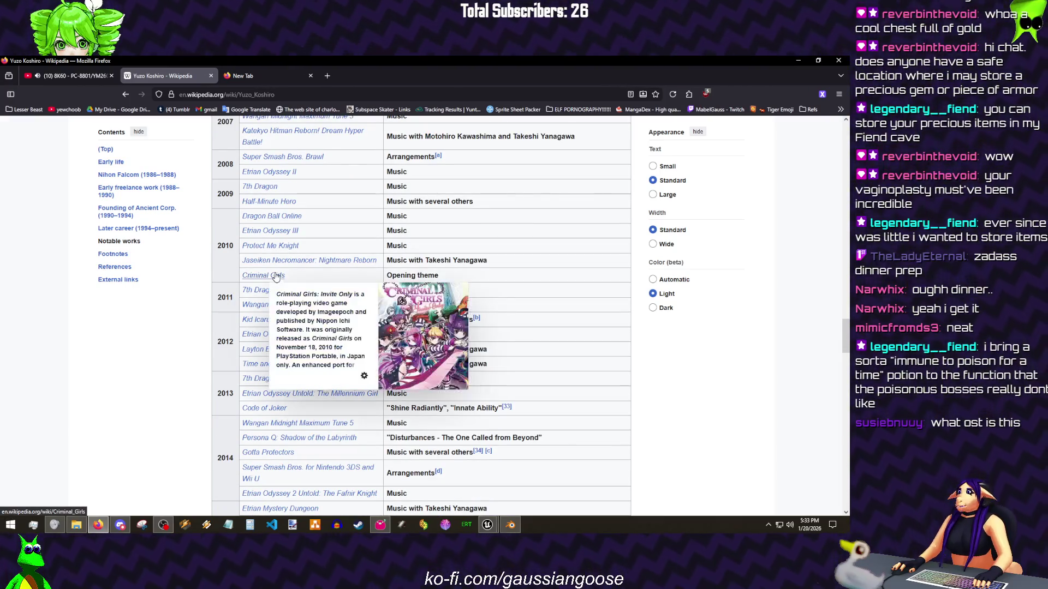
{"action": "scroll", "coordinate": [315, 278], "scroll_direction": "down", "scroll_amount": 4}
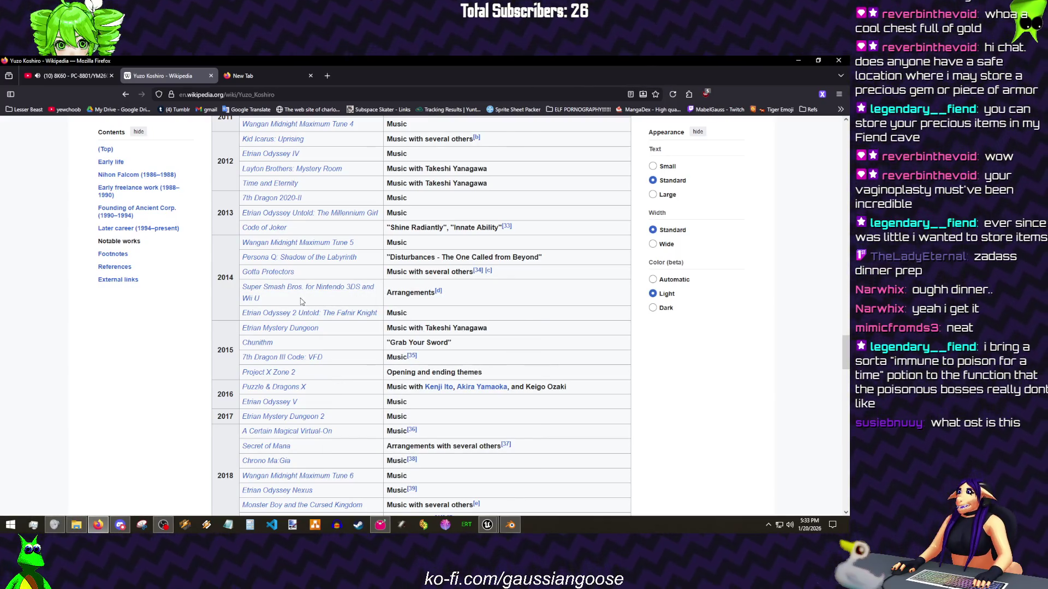
{"action": "scroll", "coordinate": [302, 301], "scroll_direction": "down", "scroll_amount": 4}
{"action": "scroll", "coordinate": [334, 350], "scroll_direction": "down", "scroll_amount": 3}
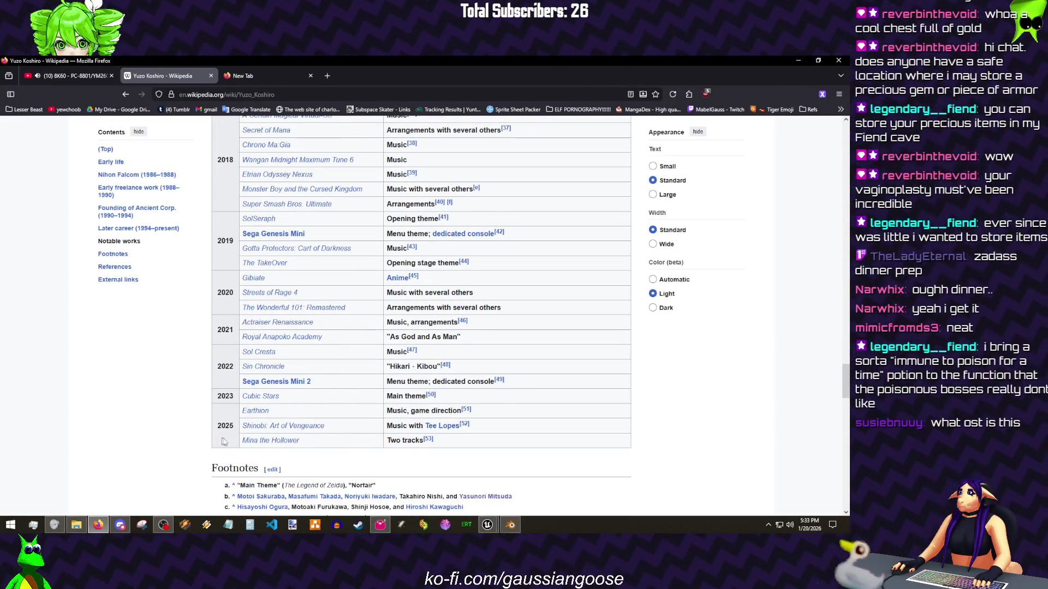
{"action": "mouse_move", "coordinate": [275, 443]}
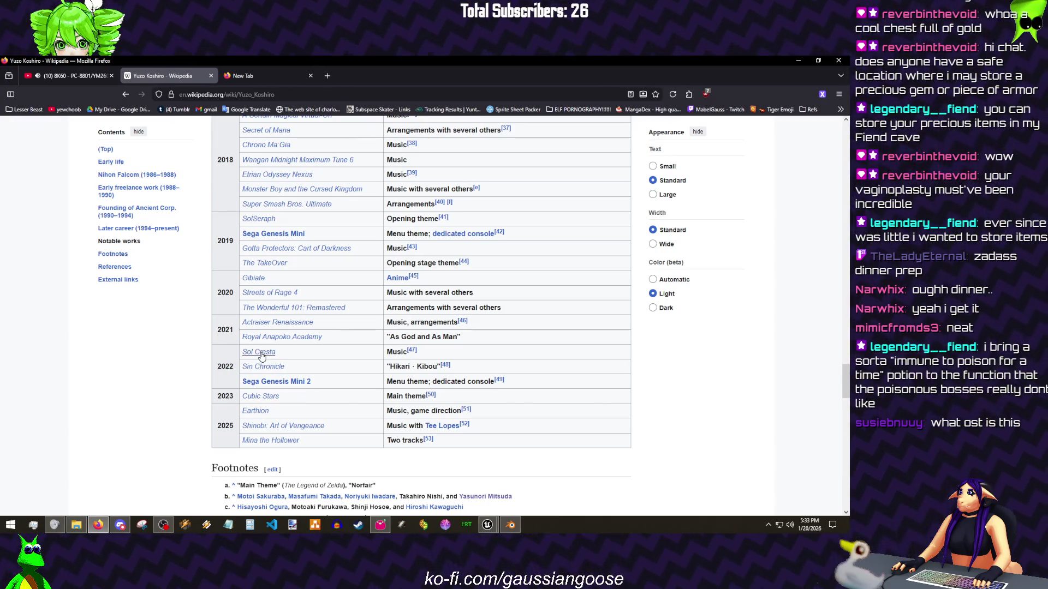
{"action": "mouse_move", "coordinate": [262, 356]}
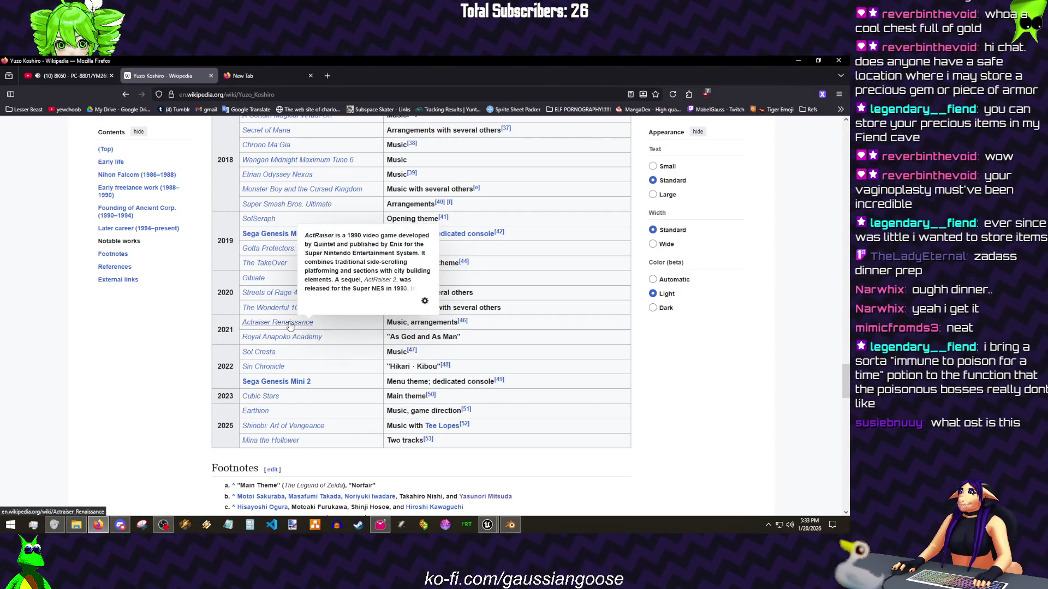
{"action": "middle_click", "coordinate": [291, 327]}
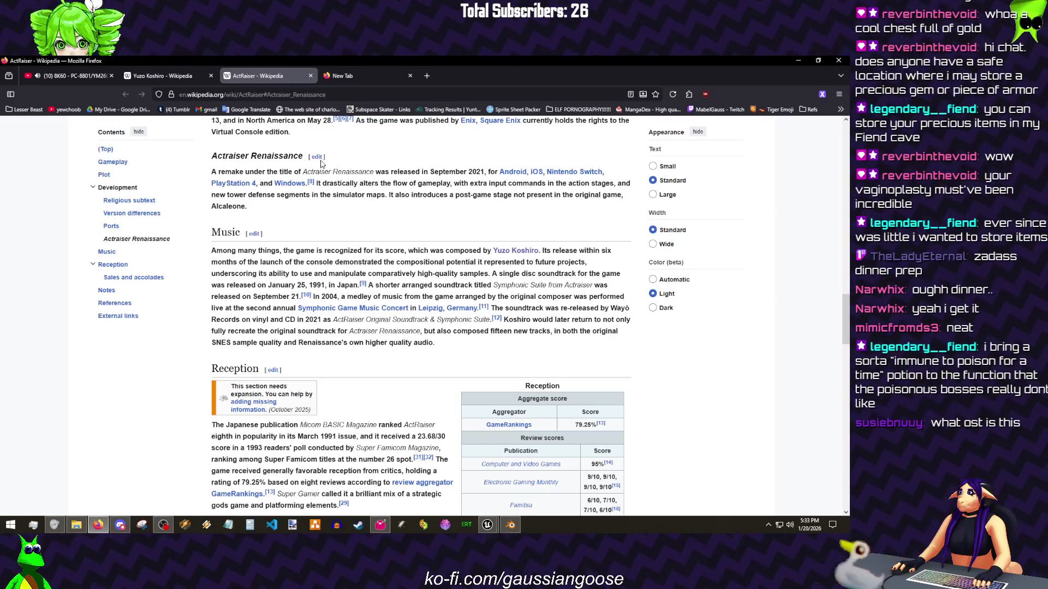
Step: Close the ActRaiser tab and return to Unreal Engine's magicRegen graph
{"action": "key", "text": "ctrl+shift+Tab"}
{"action": "left_click", "coordinate": [310, 76]}
{"action": "key", "text": "alt+Tab"}
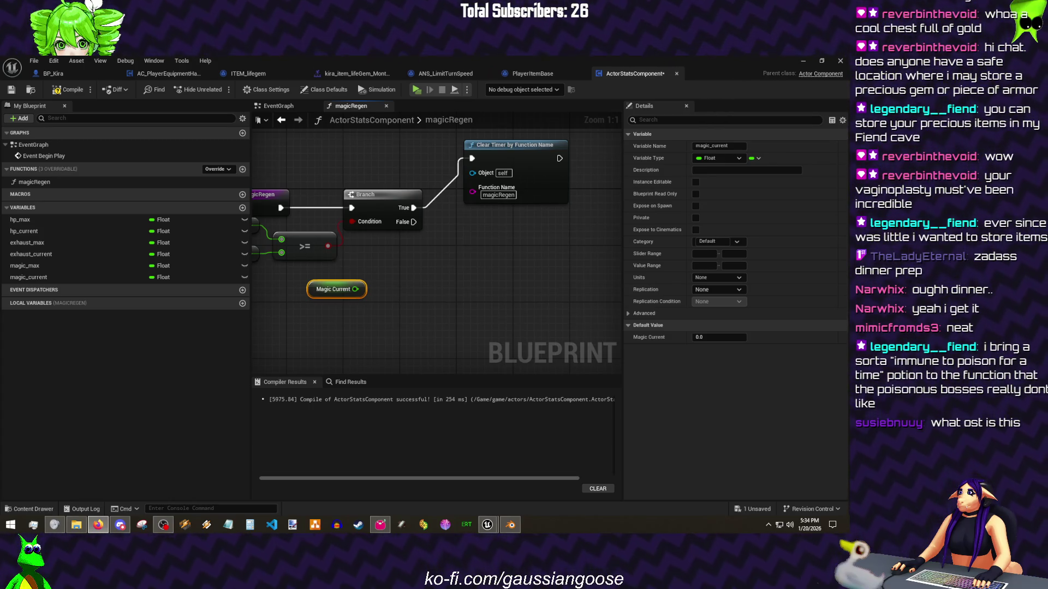
Step: Compute Magic Current plus magic_regenPerSecond times World Delta Seconds
{"action": "mouse_move", "coordinate": [355, 290]}
{"action": "left_mouse_down"}
{"action": "mouse_move", "coordinate": [399, 275]}
{"action": "mouse_move", "coordinate": [426, 286]}
{"action": "mouse_move", "coordinate": [376, 300]}
{"action": "mouse_move", "coordinate": [295, 292]}
{"action": "left_mouse_up"}
{"action": "type", "text": "+"}
{"action": "key", "text": "Return"}
{"action": "type", "text": "*"}
{"action": "key", "text": "Return"}
{"action": "left_click", "coordinate": [334, 339]}
{"action": "type", "text": "magic"}
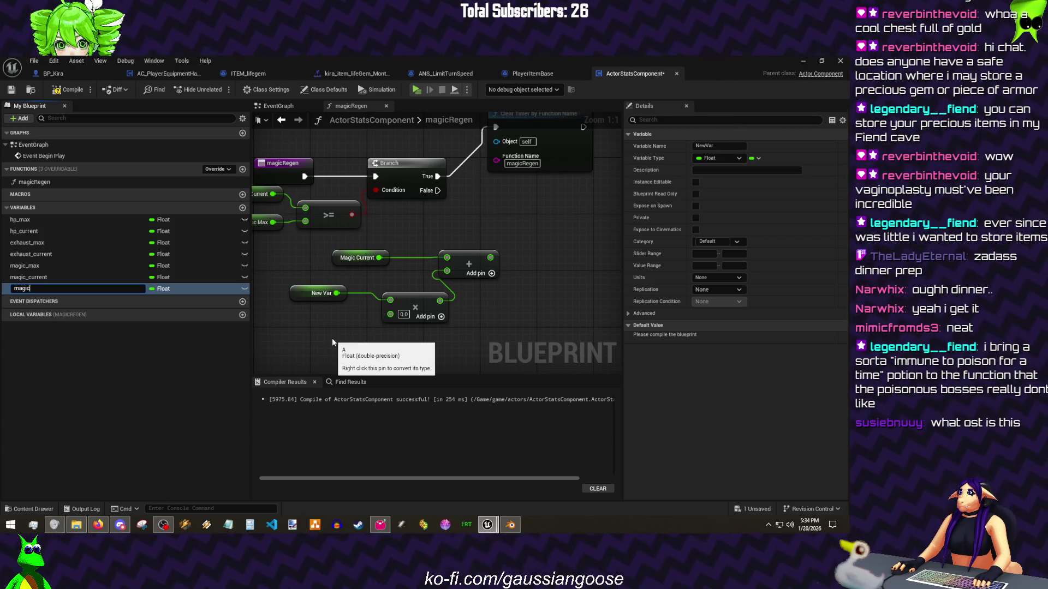
{"action": "type", "text": "nd"}
{"action": "key", "text": "Return"}
{"action": "left_click_drag", "start_coordinate": [391, 314], "coordinate": [331, 317]}
{"action": "type", "text": "delta s"}
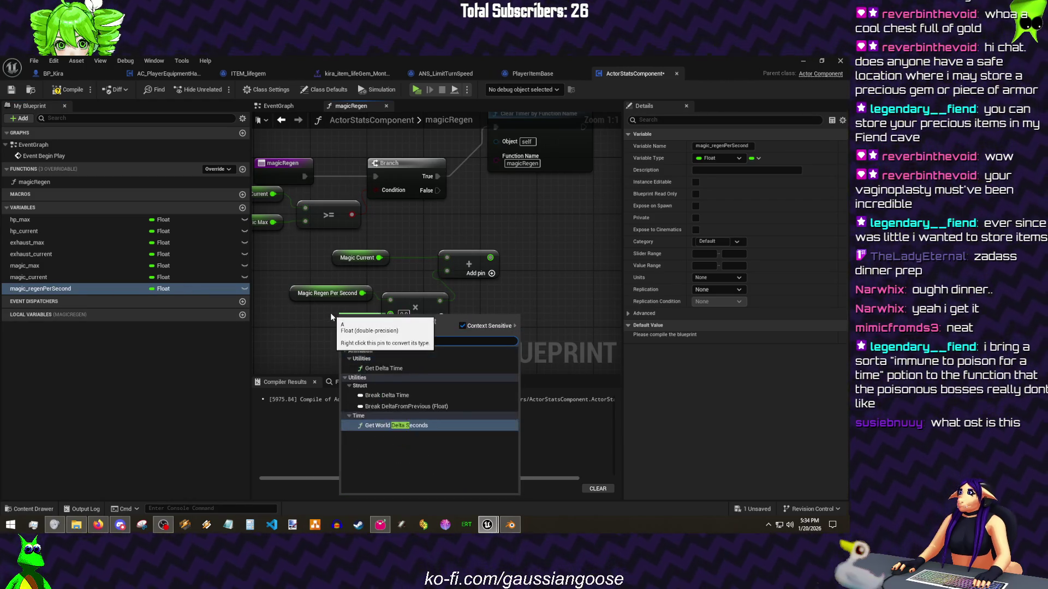
{"action": "key", "text": "Return"}
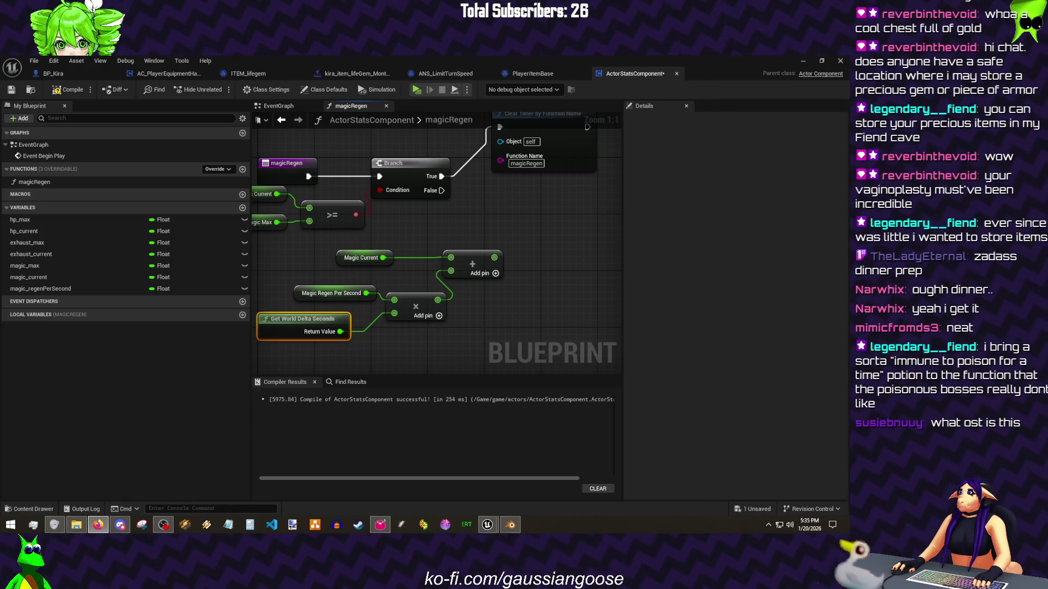
Step: Set Magic Current from the sum on the Branch's False path, compile and save all
{"action": "left_click", "coordinate": [542, 308]}
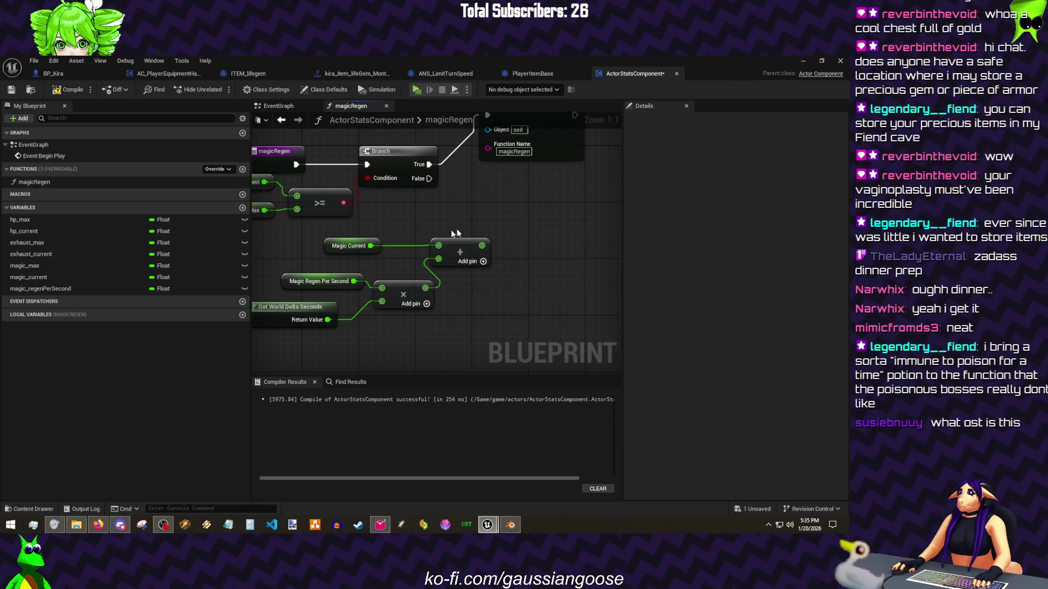
{"action": "left_click", "coordinate": [34, 278]}
{"action": "mouse_move", "coordinate": [35, 279]}
{"action": "left_mouse_down"}
{"action": "mouse_move", "coordinate": [565, 226]}
{"action": "mouse_move", "coordinate": [537, 240]}
{"action": "mouse_move", "coordinate": [429, 178]}
{"action": "left_mouse_up"}
{"action": "key", "text": "ctrl+s"}
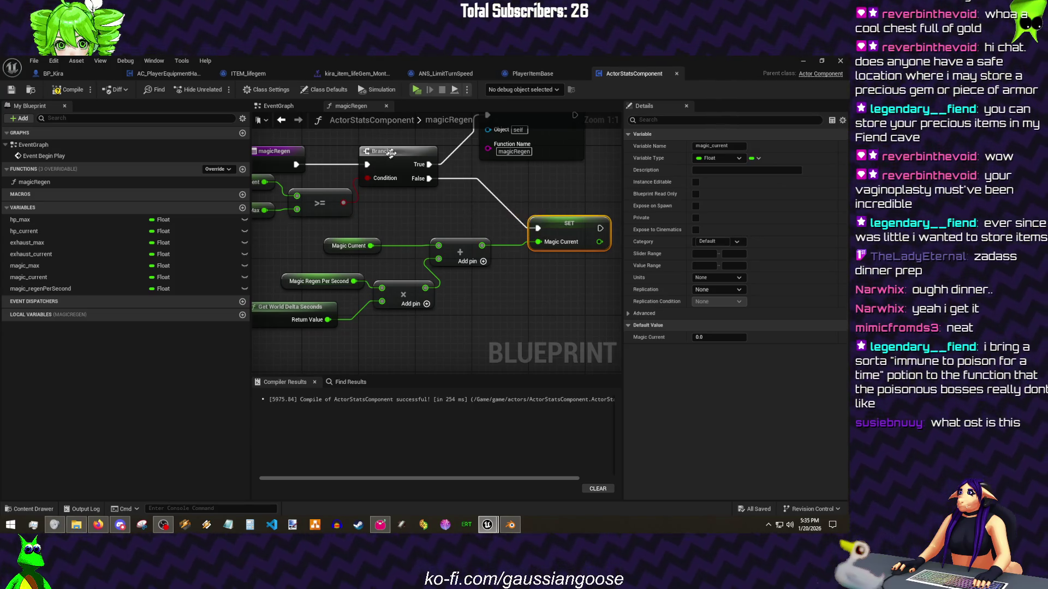
{"action": "left_click", "coordinate": [68, 90]}
{"action": "left_click", "coordinate": [33, 60]}
{"action": "left_click", "coordinate": [53, 125]}
{"action": "left_click_drag", "start_coordinate": [394, 185], "coordinate": [333, 233]}
{"action": "left_click", "coordinate": [224, 169]}
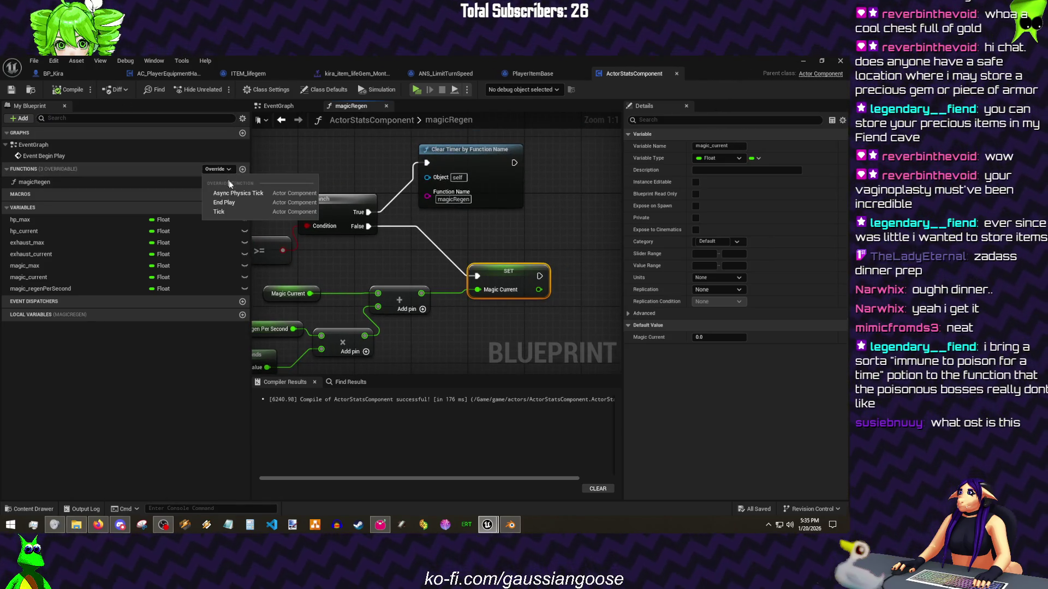
Step: Create the spendMagic function with a cost input and a Magic Current subtract node
{"action": "left_click", "coordinate": [241, 169]}
{"action": "type", "text": "s"}
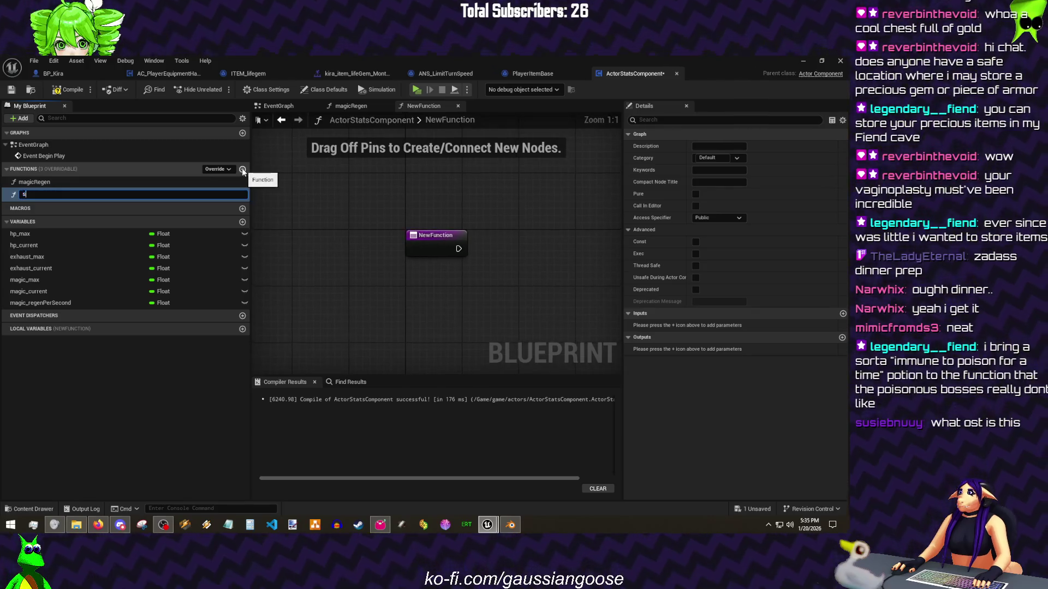
{"action": "type", "text": "pendMagic"}
{"action": "key", "text": "Return"}
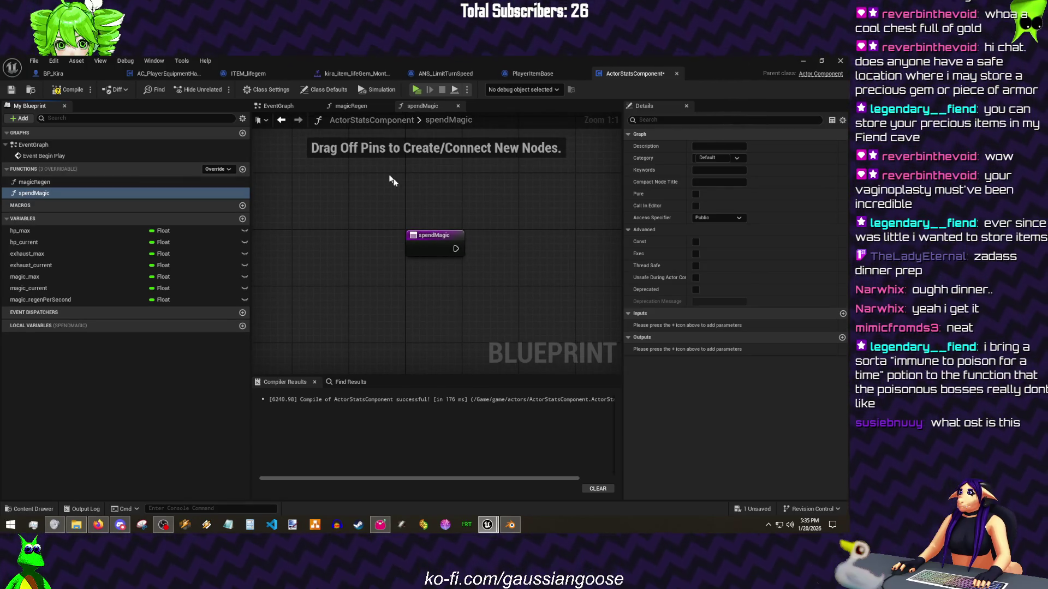
{"action": "mouse_move", "coordinate": [60, 288]}
{"action": "left_mouse_down"}
{"action": "mouse_move", "coordinate": [306, 169]}
{"action": "mouse_move", "coordinate": [418, 205]}
{"action": "mouse_move", "coordinate": [301, 212]}
{"action": "left_mouse_up"}
{"action": "type", "text": "-"}
{"action": "key", "text": "Return"}
{"action": "left_click", "coordinate": [661, 278]}
{"action": "type", "text": "cost"}
{"action": "key", "text": "Return"}
Step: Clamp the subtraction with MAX and set Magic Current from it in spendMagic
{"action": "mouse_move", "coordinate": [464, 208]}
{"action": "left_mouse_down"}
{"action": "mouse_move", "coordinate": [513, 177]}
{"action": "mouse_move", "coordinate": [466, 258]}
{"action": "mouse_move", "coordinate": [428, 257]}
{"action": "left_mouse_up"}
{"action": "type", "text": "max"}
{"action": "key", "text": "Return"}
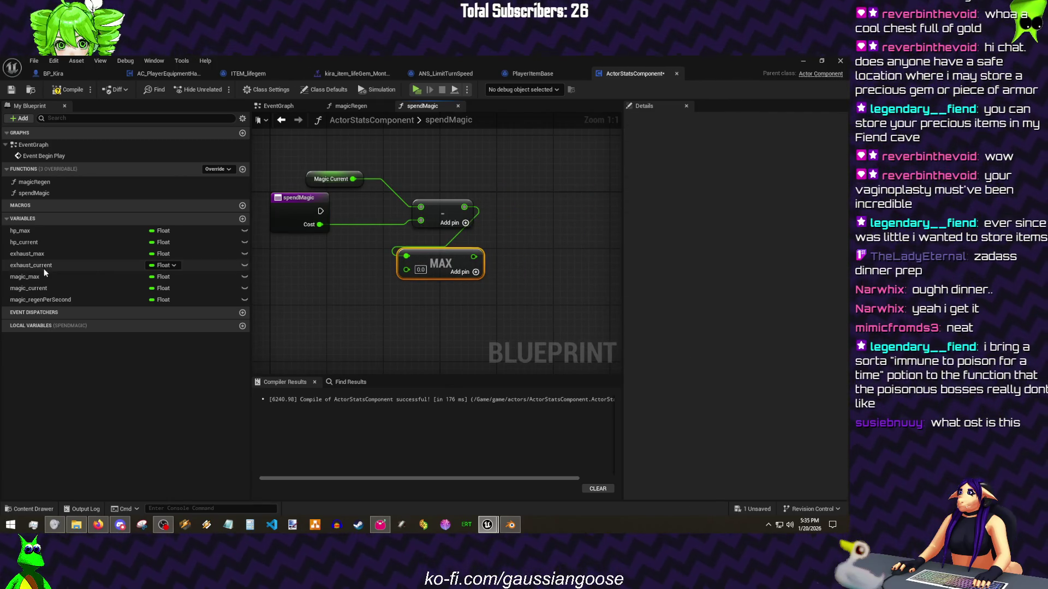
{"action": "left_click_drag", "start_coordinate": [42, 288], "coordinate": [483, 187]}
{"action": "mouse_move", "coordinate": [473, 257]}
{"action": "left_mouse_down"}
{"action": "mouse_move", "coordinate": [492, 203]}
{"action": "mouse_move", "coordinate": [382, 218]}
{"action": "mouse_move", "coordinate": [320, 212]}
{"action": "left_mouse_up"}
{"action": "left_click_drag", "start_coordinate": [382, 180], "coordinate": [215, 199]}
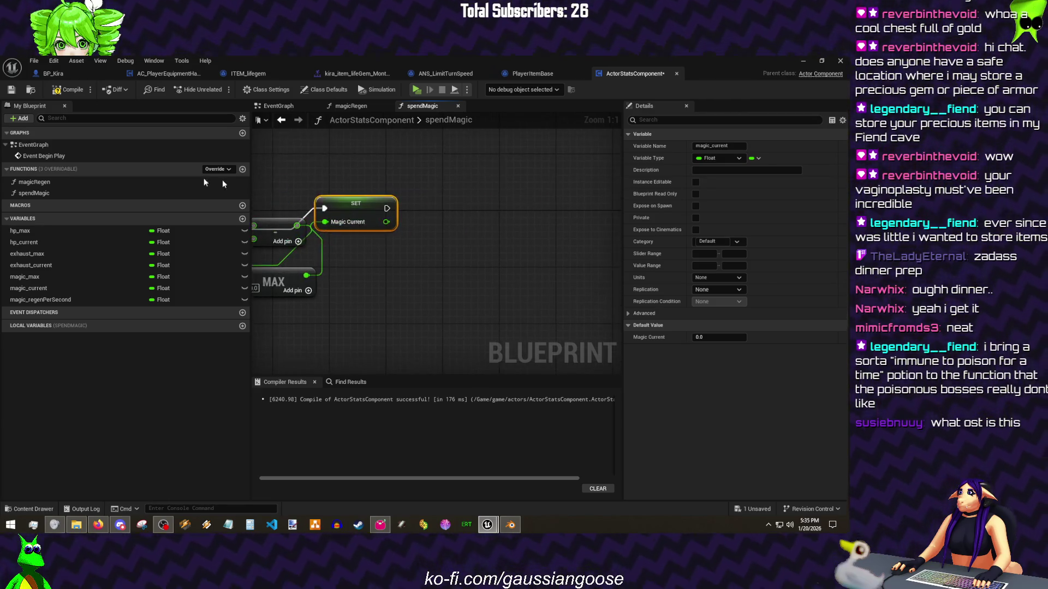
Step: Add a looping Set Timer by Function Name for magicRegen at 1/60 seconds
{"action": "left_click_drag", "start_coordinate": [386, 208], "coordinate": [464, 207]}
{"action": "type", "text": "timer by fun"}
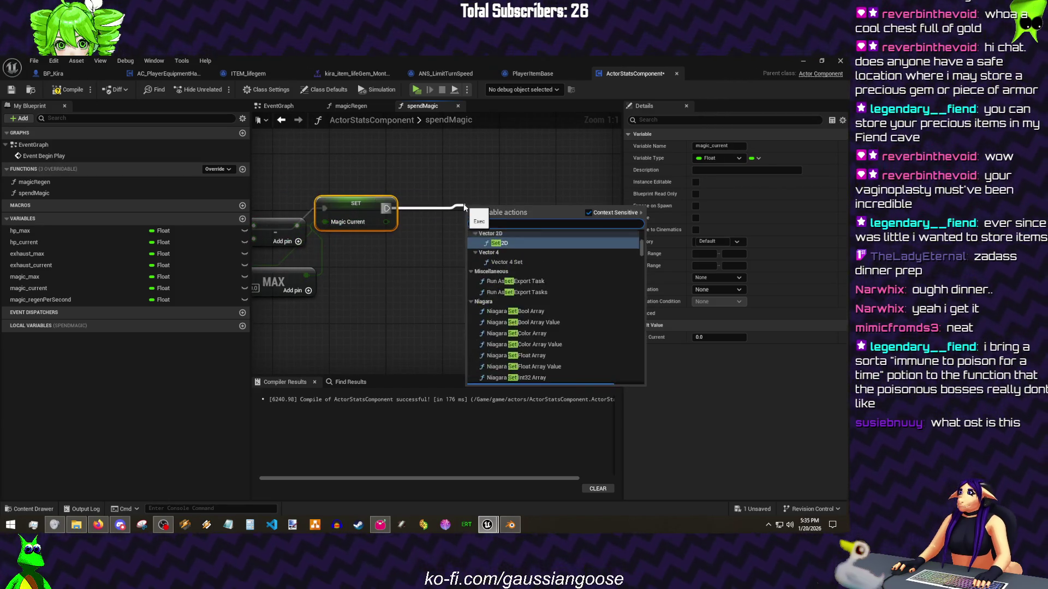
{"action": "key", "text": "Return"}
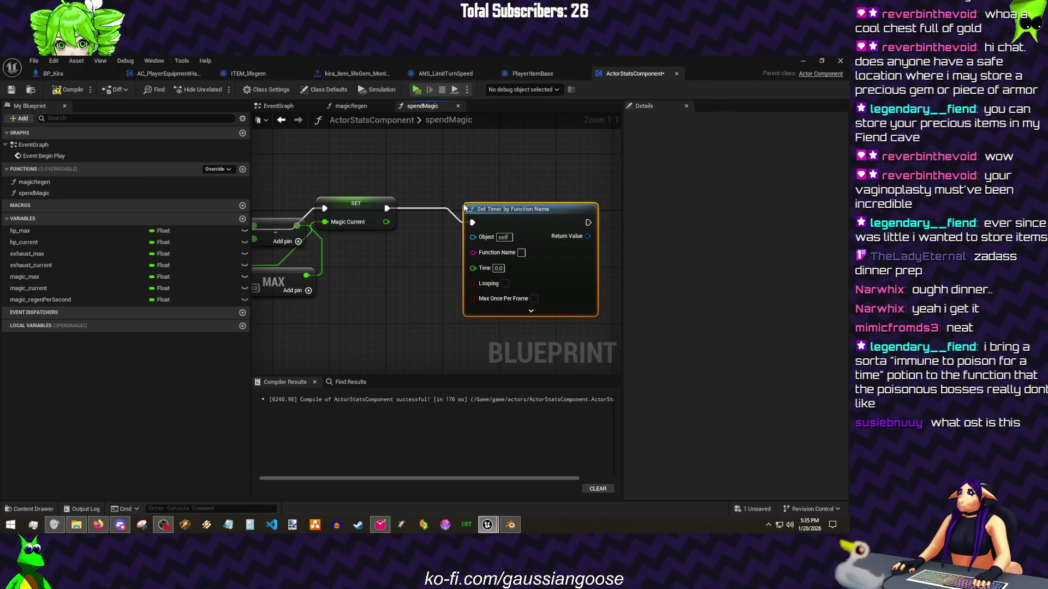
{"action": "left_click", "coordinate": [521, 253]}
{"action": "type", "text": "ma"}
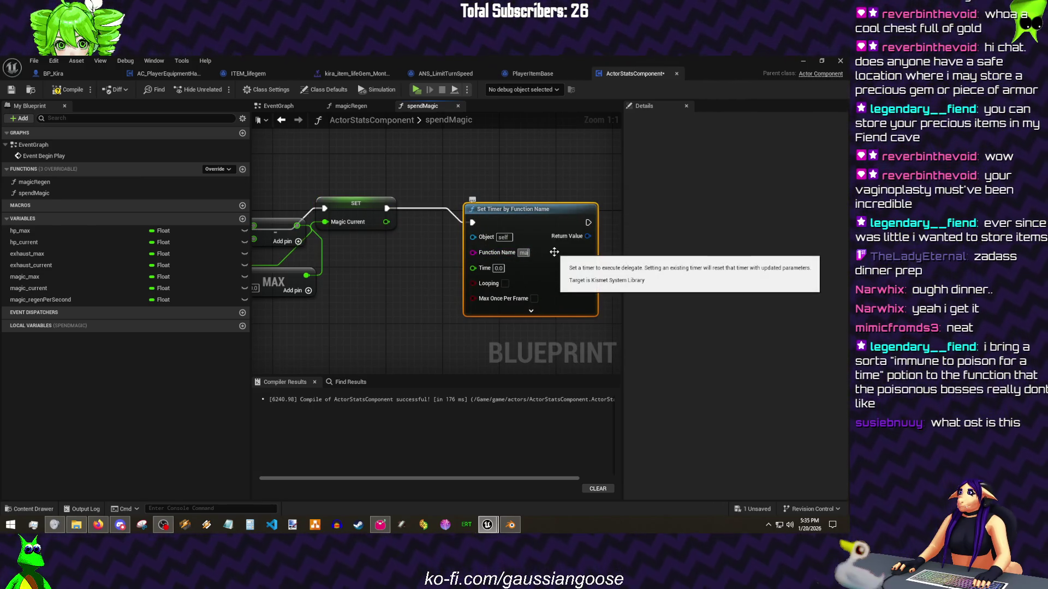
{"action": "type", "text": "gicRegen"}
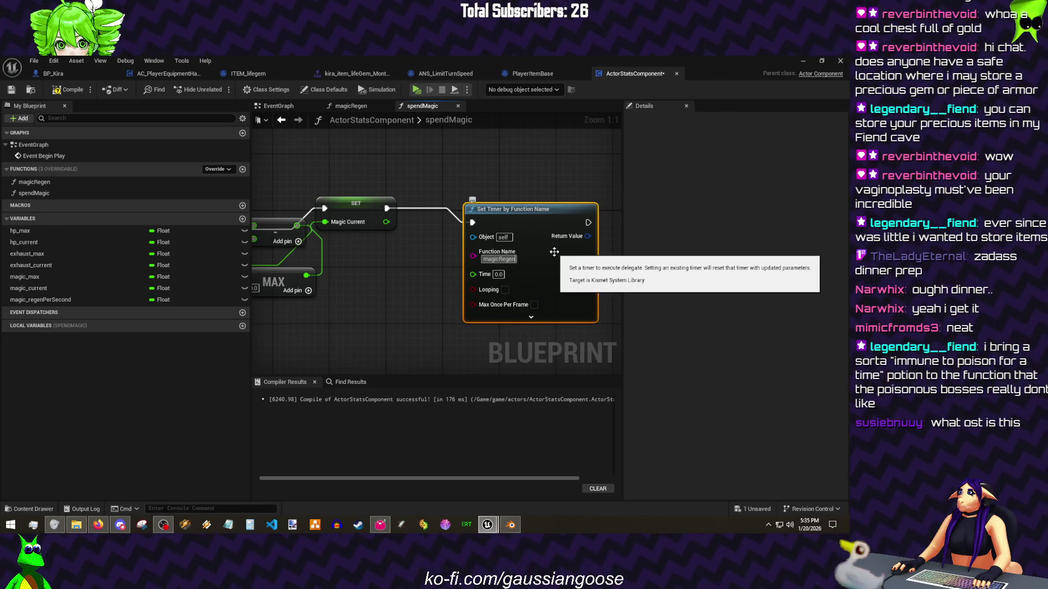
{"action": "type", "text": "1/60"}
{"action": "key", "text": "Return"}
{"action": "left_click", "coordinate": [505, 290]}
{"action": "left_click_drag", "start_coordinate": [538, 267], "coordinate": [560, 254]}
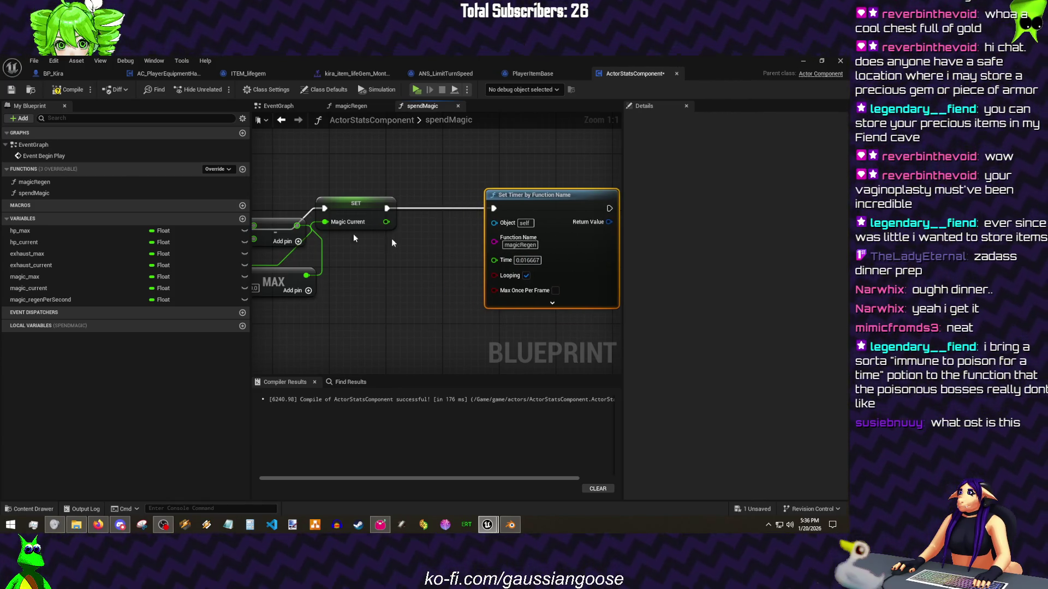
Step: Add a magic_regenPerSecond Greater comparison and arrange the Branch and timer nodes
{"action": "left_click", "coordinate": [55, 300]}
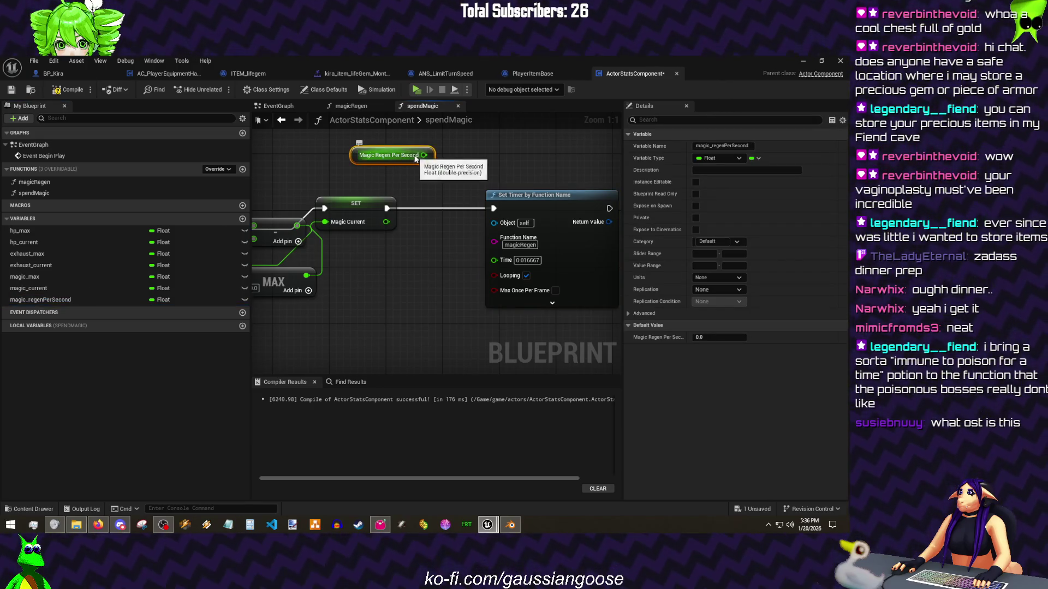
{"action": "left_click_drag", "start_coordinate": [424, 155], "coordinate": [420, 183]}
{"action": "type", "text": "grea"}
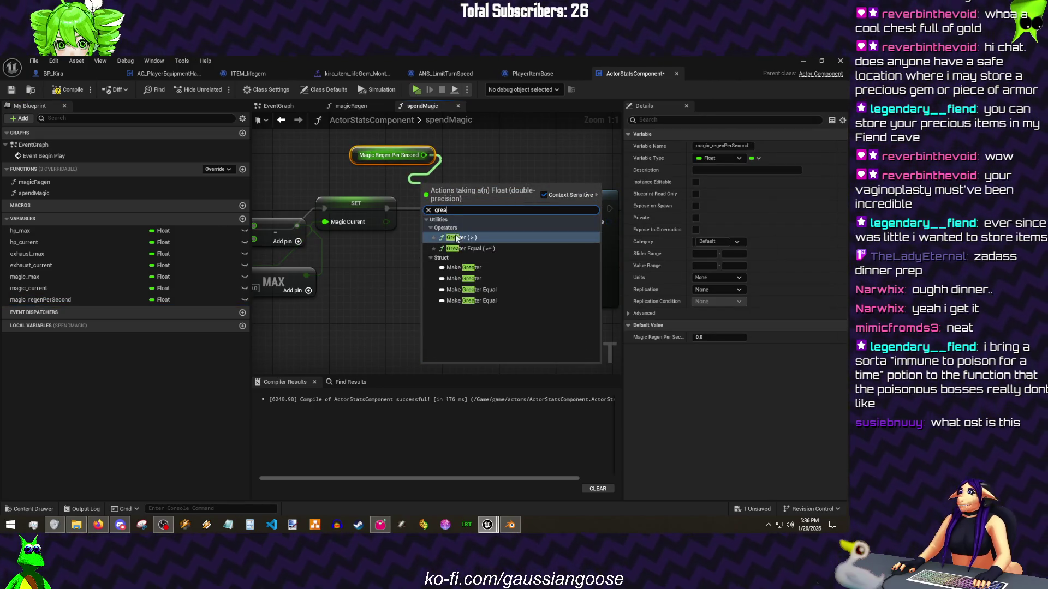
{"action": "left_click", "coordinate": [456, 238]}
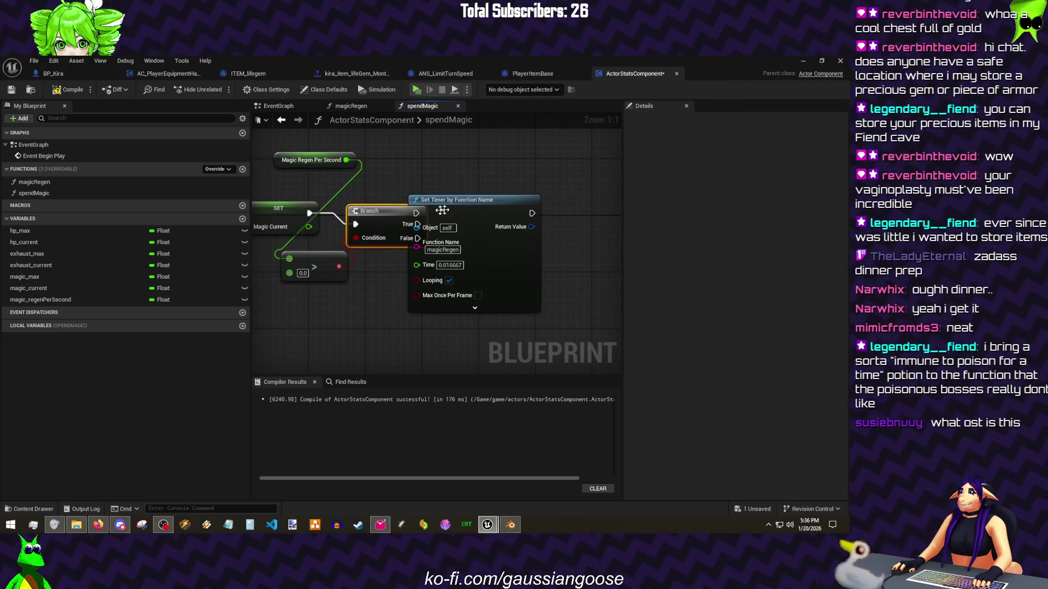
{"action": "mouse_move", "coordinate": [406, 224]}
{"action": "left_mouse_down"}
{"action": "mouse_move", "coordinate": [395, 213]}
{"action": "mouse_move", "coordinate": [432, 214]}
{"action": "left_mouse_up"}
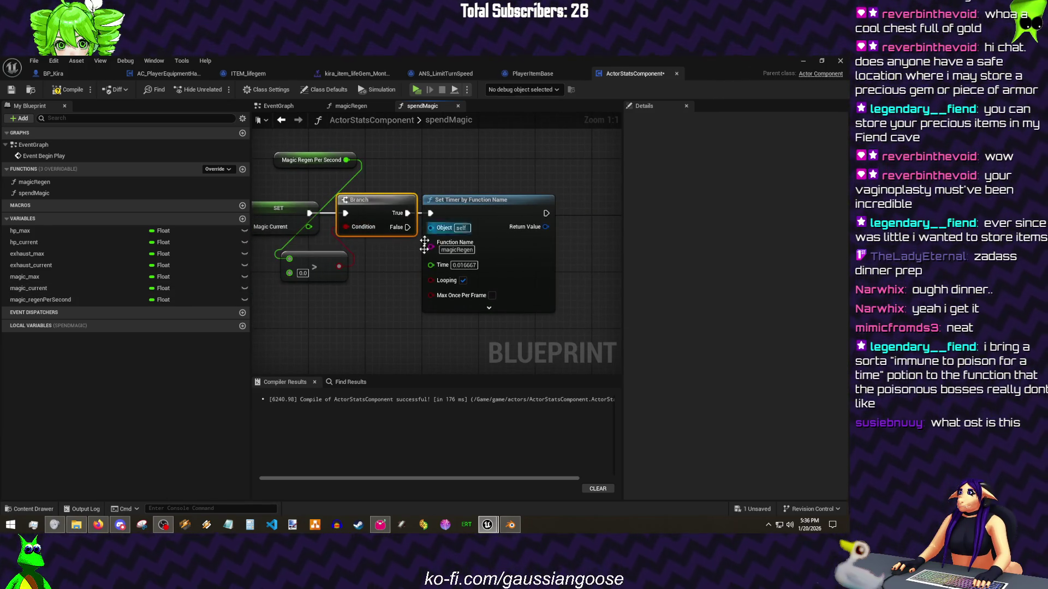
Step: Run the timer on Branch True, then paste the regen check into EventGraph after Event Begin Play
{"action": "mouse_move", "coordinate": [447, 313]}
{"action": "left_mouse_down"}
{"action": "mouse_move", "coordinate": [349, 153]}
{"action": "mouse_move", "coordinate": [345, 102]}
{"action": "left_mouse_up"}
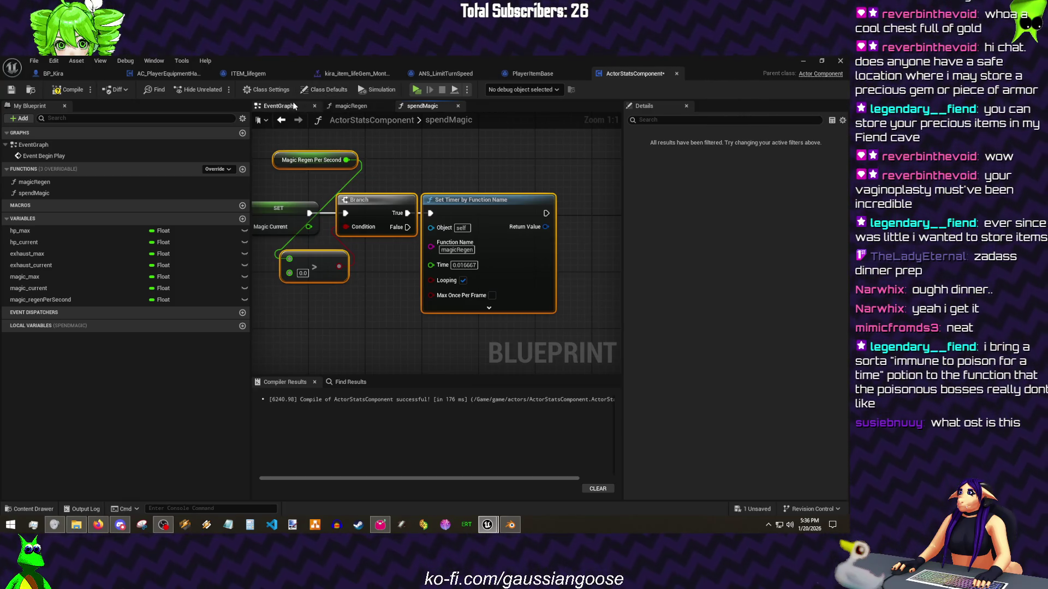
{"action": "left_click", "coordinate": [293, 105]}
{"action": "key", "text": "ctrl+v"}
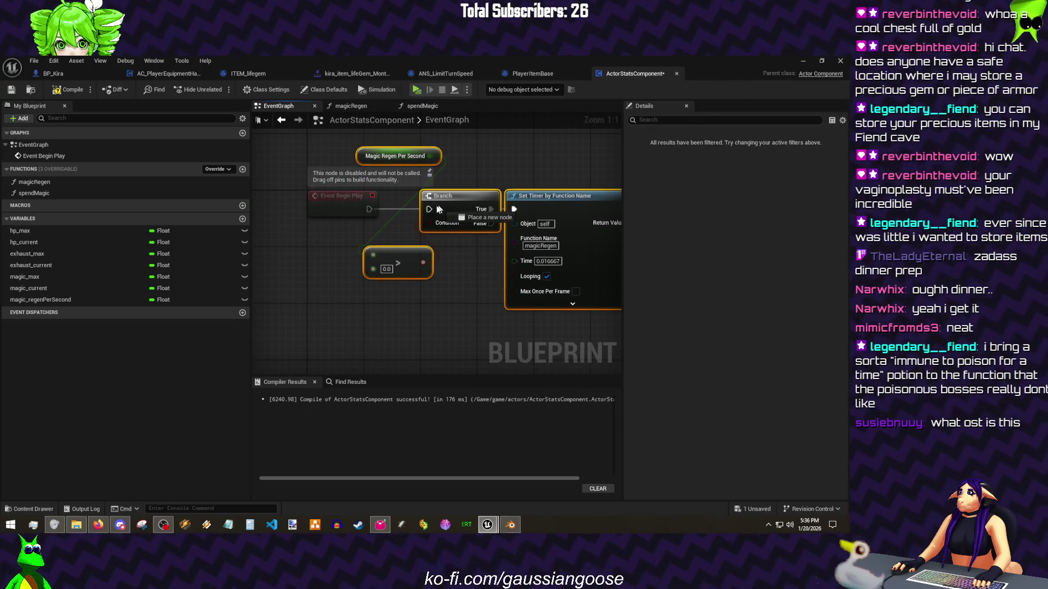
{"action": "left_click_drag", "start_coordinate": [438, 210], "coordinate": [429, 209]}
Step: Set magic_regenPerSecond's default to 2, then compile and save the component
{"action": "left_click", "coordinate": [41, 299]}
{"action": "left_click", "coordinate": [706, 339]}
{"action": "type", "text": "2"}
{"action": "left_click", "coordinate": [60, 89]}
{"action": "left_click", "coordinate": [11, 90]}
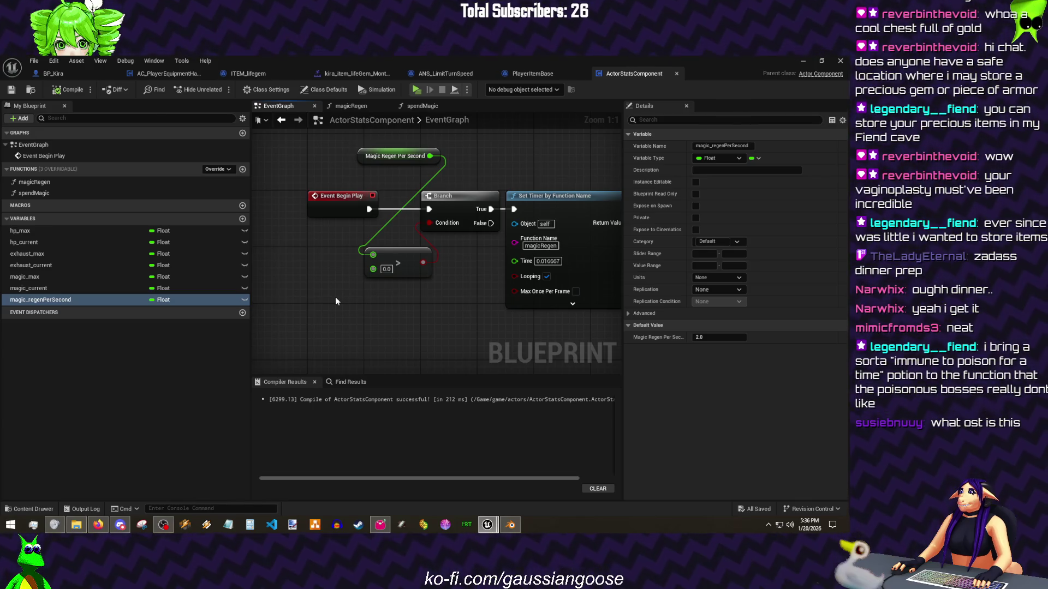
Step: Run a quick play test, check BP_Kira, and return to the magicRegen graph
{"action": "key", "text": "alt+p"}
{"action": "key", "text": "Escape"}
{"action": "left_click", "coordinate": [81, 74]}
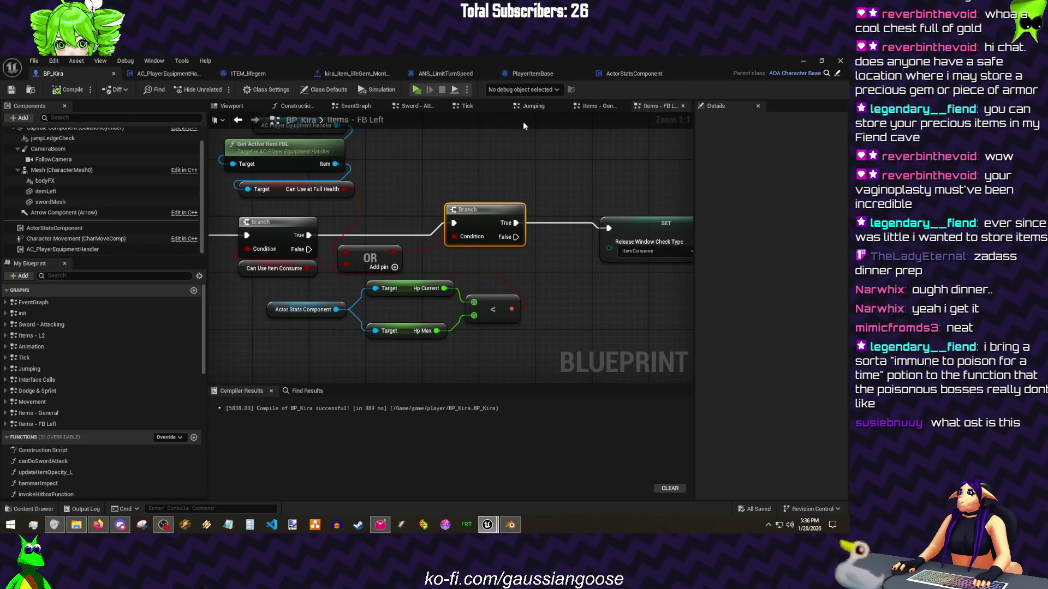
{"action": "left_click", "coordinate": [620, 73]}
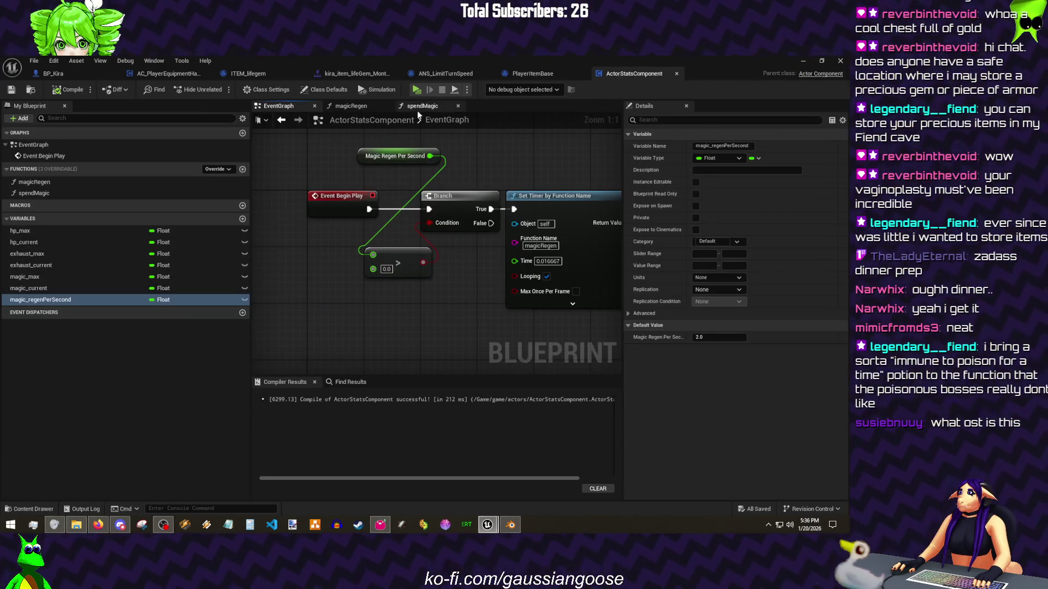
{"action": "left_click", "coordinate": [360, 106]}
Step: Tidy the regen-per-second, delta seconds and Magic Current nodes in magicRegen, then return to BP_Kira
{"action": "mouse_move", "coordinate": [364, 286]}
{"action": "left_mouse_down"}
{"action": "mouse_move", "coordinate": [343, 286]}
{"action": "mouse_move", "coordinate": [347, 303]}
{"action": "left_mouse_up"}
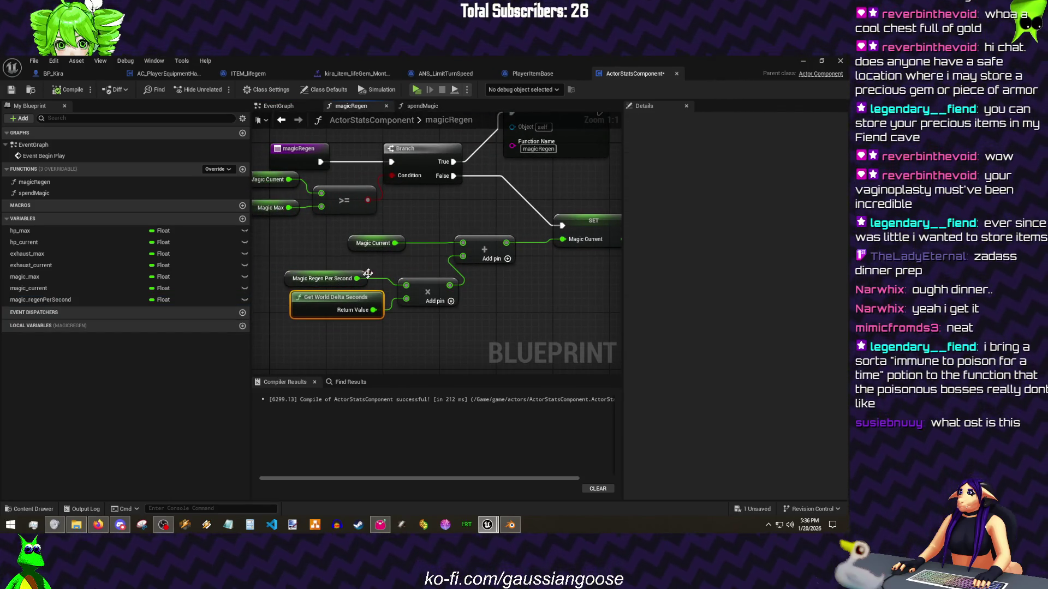
{"action": "left_click_drag", "start_coordinate": [378, 246], "coordinate": [364, 246]}
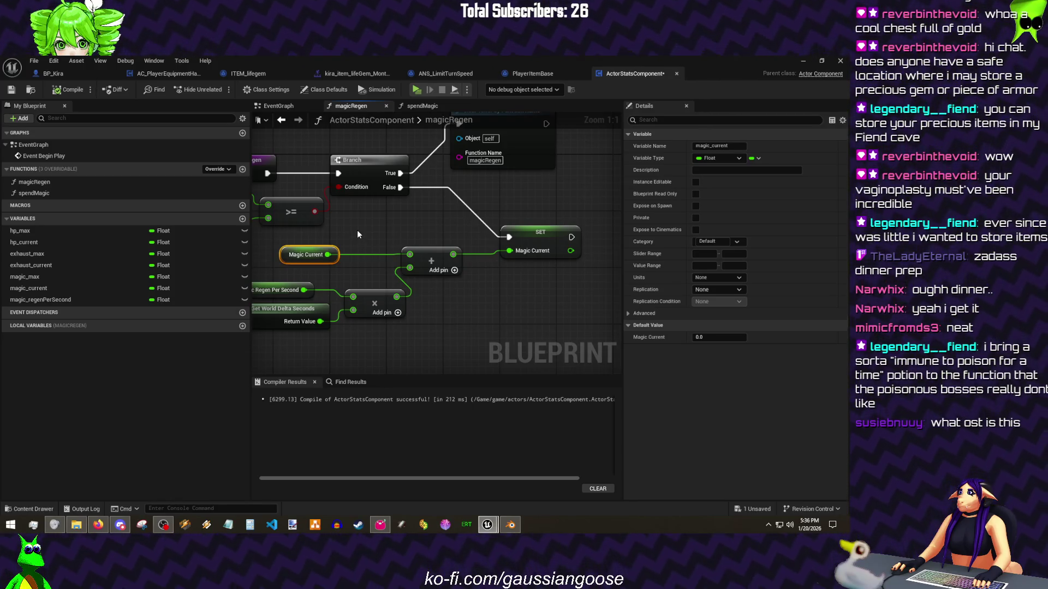
{"action": "left_click_drag", "start_coordinate": [357, 235], "coordinate": [389, 242]}
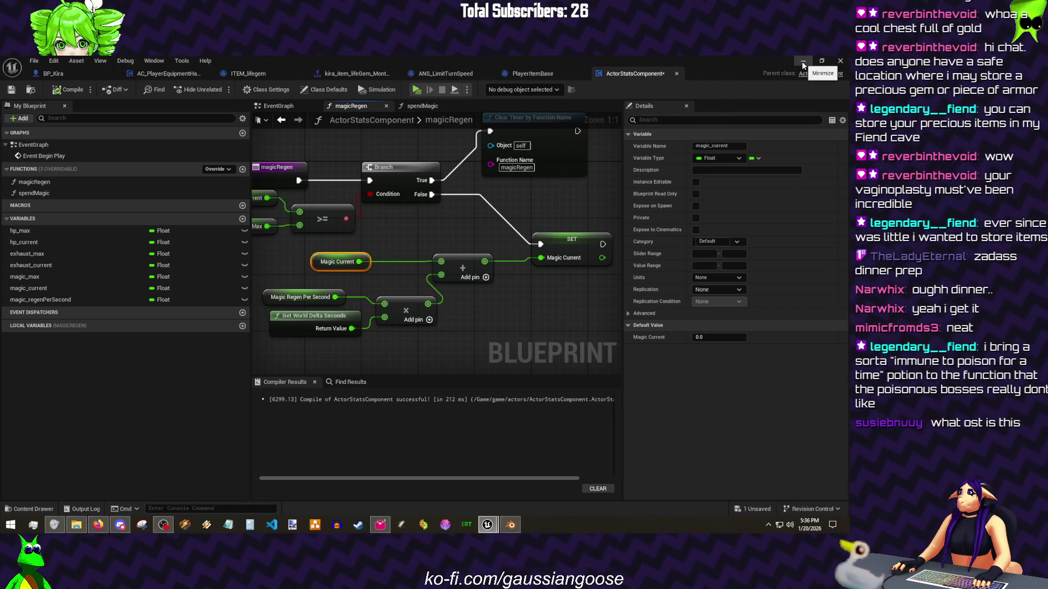
{"action": "left_click", "coordinate": [53, 73]}
{"action": "left_click", "coordinate": [63, 250]}
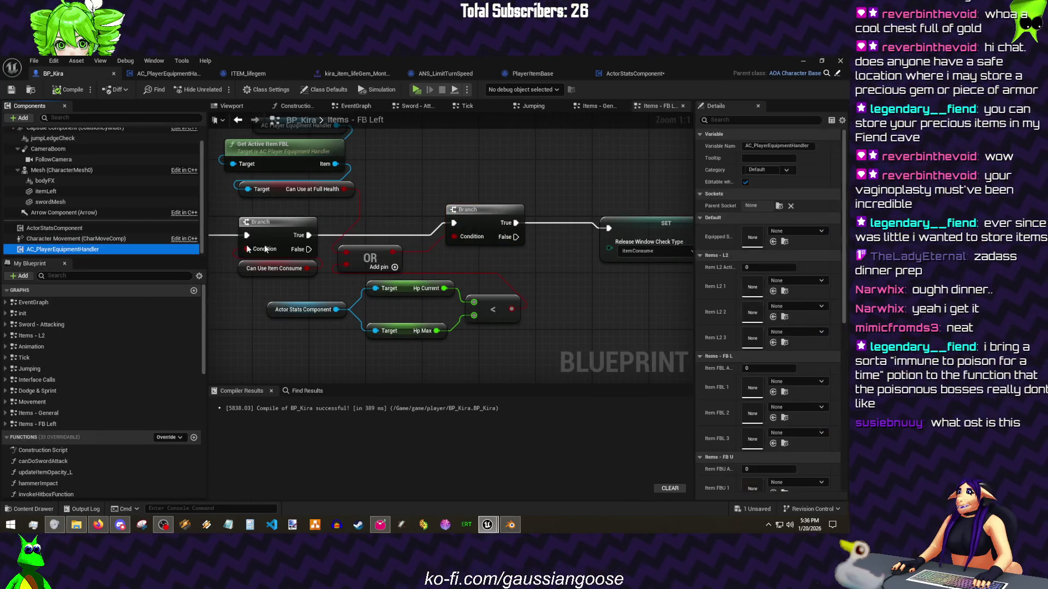
{"action": "left_click", "coordinate": [54, 228]}
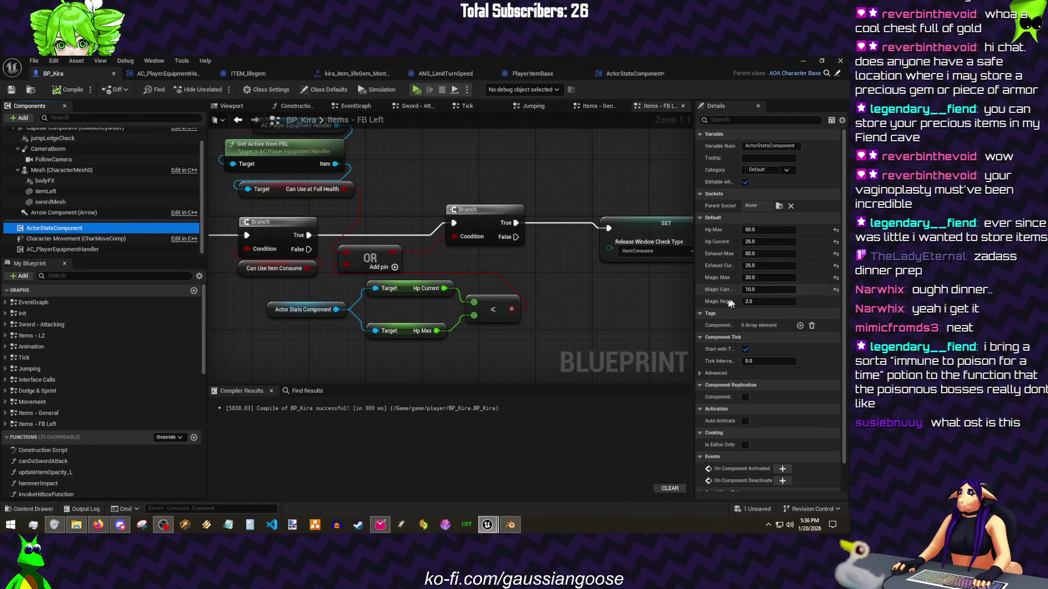
{"action": "left_click_drag", "start_coordinate": [697, 300], "coordinate": [546, 293]}
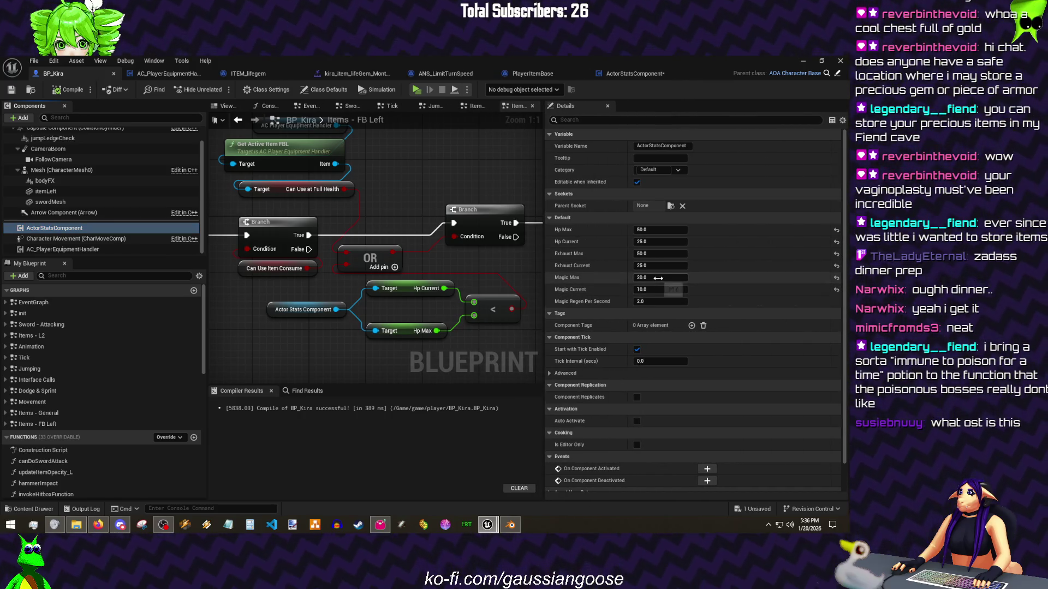
{"action": "type", "text": "100"}
{"action": "key", "text": "Tab"}
{"action": "type", "text": "0"}
{"action": "key", "text": "Return"}
{"action": "key", "text": "ctrl+s"}
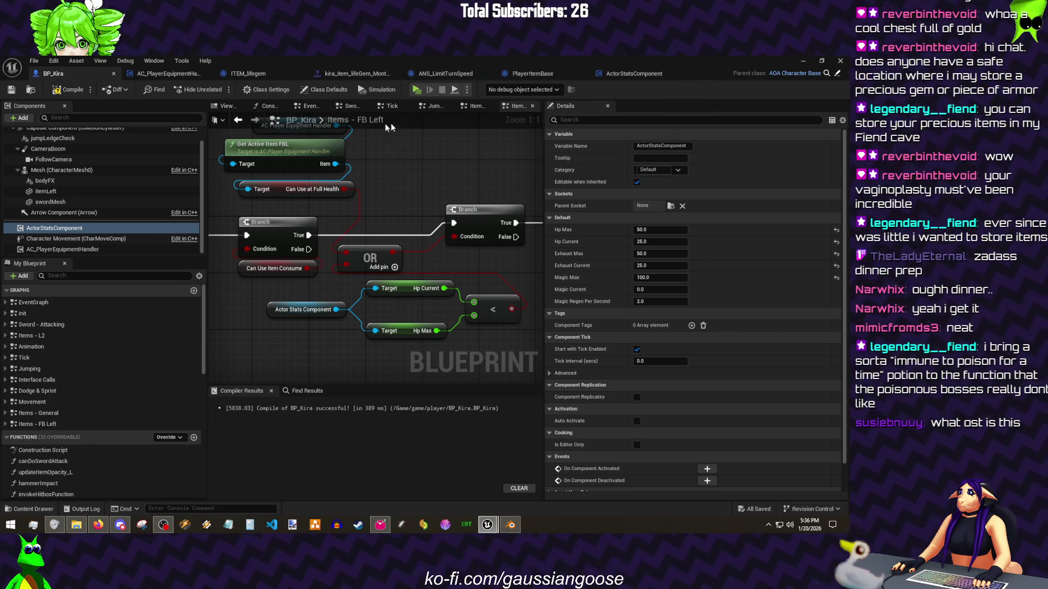
{"action": "key", "text": "alt+p"}
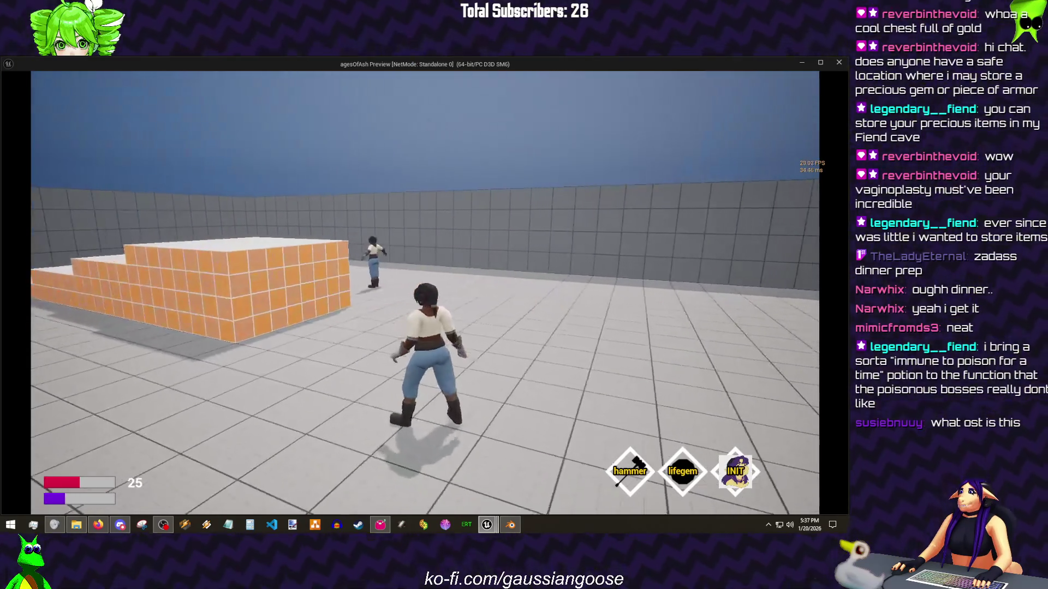
{"action": "key", "text": "a"}
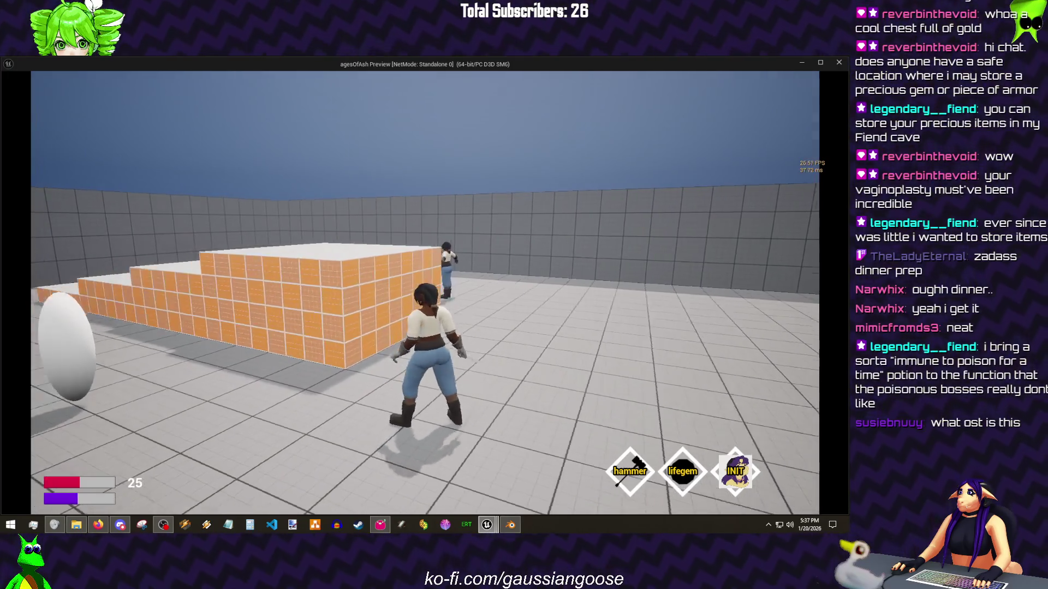
{"action": "key", "text": "Escape"}
{"action": "left_click", "coordinate": [34, 60]}
{"action": "left_click", "coordinate": [71, 134]}
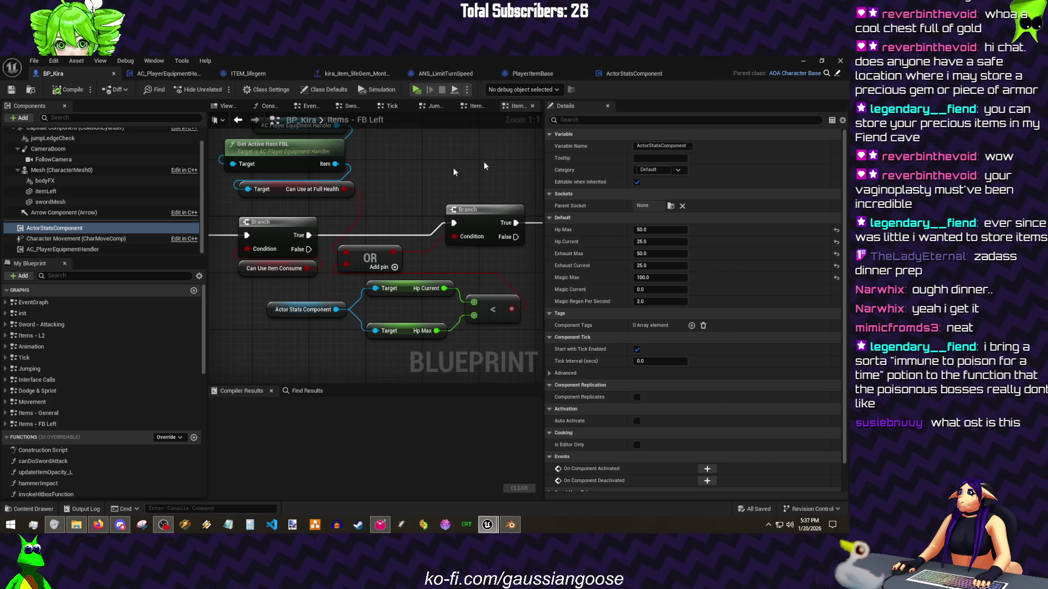
{"action": "mouse_move", "coordinate": [421, 198]}
{"action": "left_mouse_down"}
{"action": "mouse_move", "coordinate": [363, 203]}
{"action": "mouse_move", "coordinate": [441, 220]}
{"action": "left_mouse_up"}
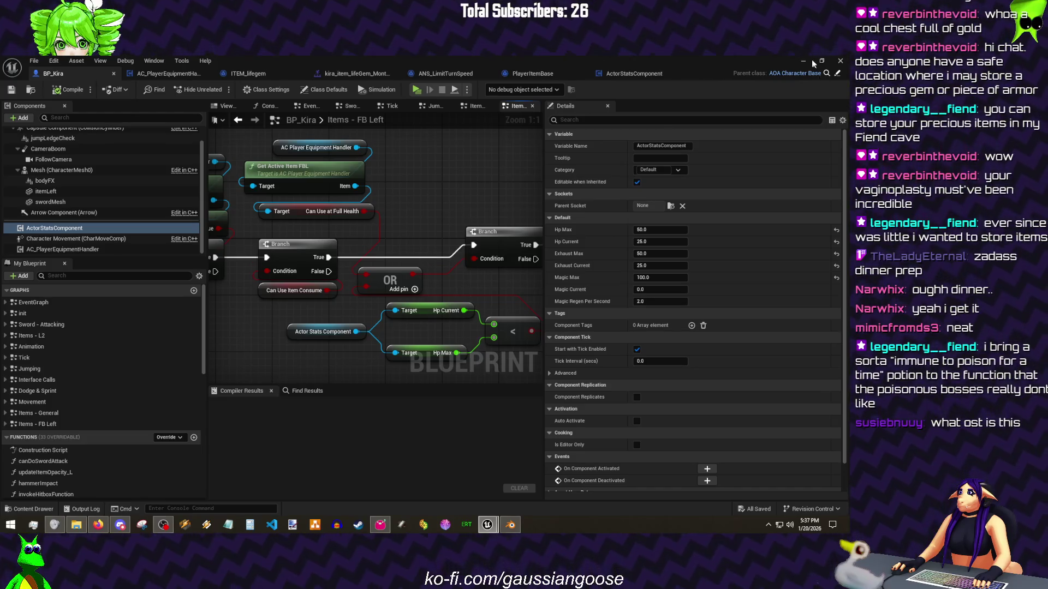
Step: Give ITEM_Hammer a Magic Cost of 10, untick Can Use Without Magic, and save
{"action": "left_click", "coordinate": [841, 61]}
{"action": "scroll", "coordinate": [69, 434], "scroll_direction": "down", "scroll_amount": 3}
{"action": "left_click", "coordinate": [60, 444]}
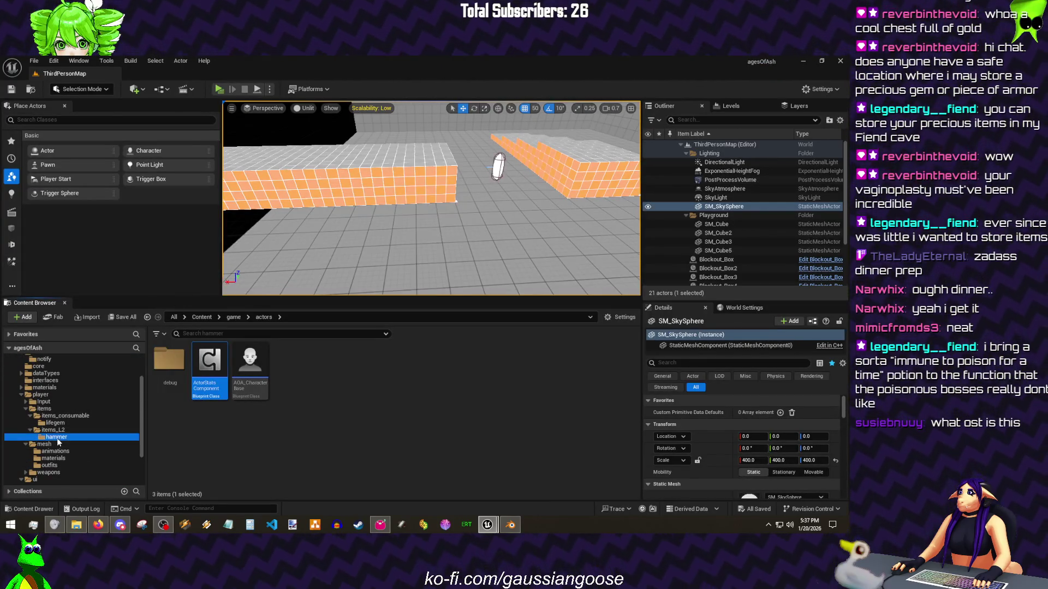
{"action": "double_click", "coordinate": [209, 376]}
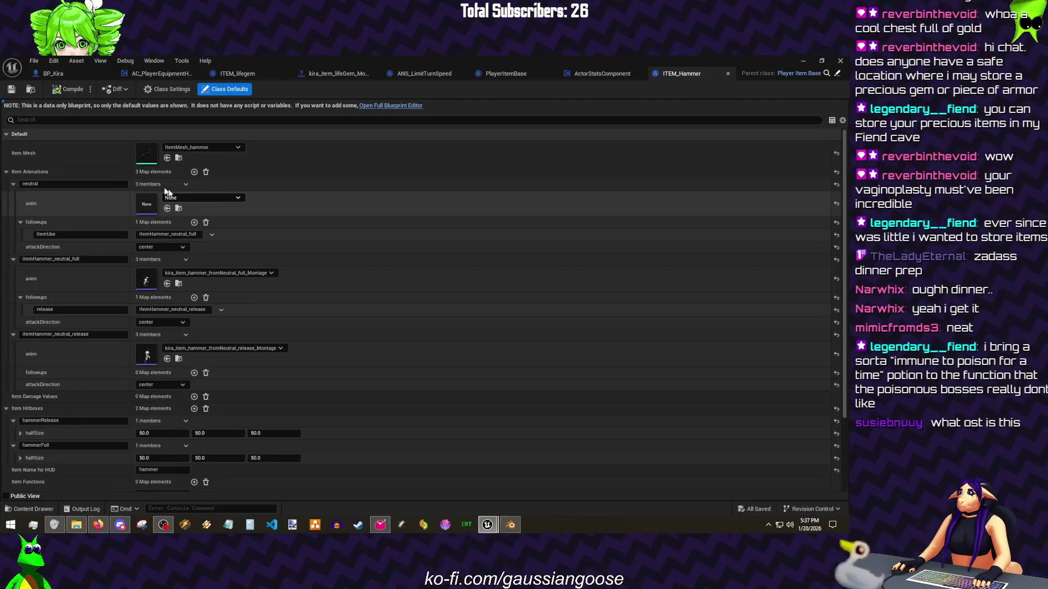
{"action": "scroll", "coordinate": [498, 328], "scroll_direction": "down", "scroll_amount": 10}
{"action": "left_click", "coordinate": [162, 485]}
{"action": "type", "text": "10"}
{"action": "left_click", "coordinate": [140, 473]}
{"action": "key", "text": "ctrl+s"}
Step: Back in BP_Kira, widen the graph area and open the Items - L2 graph
{"action": "left_click", "coordinate": [54, 74]}
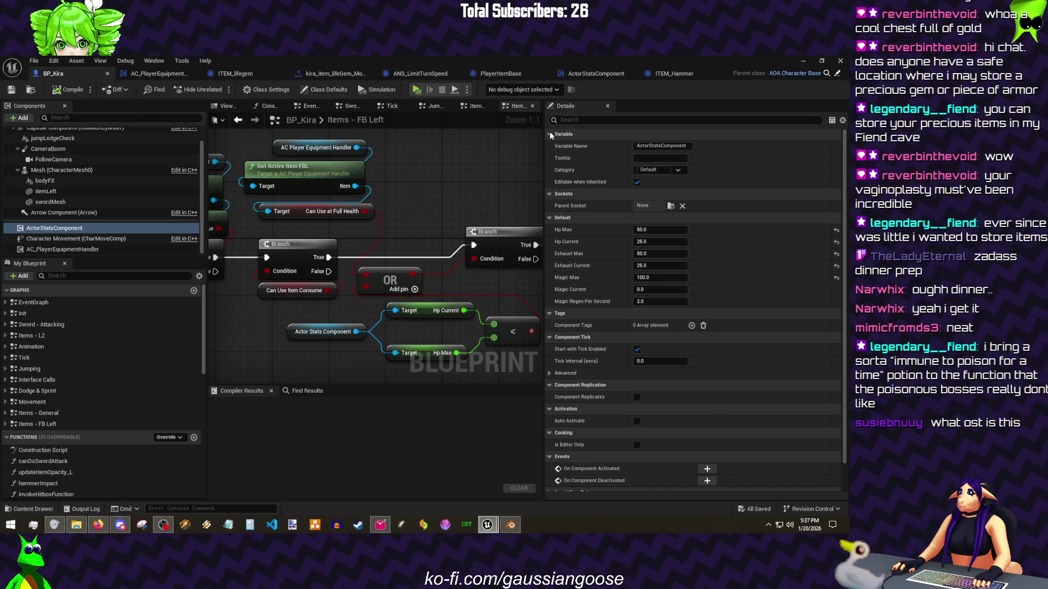
{"action": "left_click_drag", "start_coordinate": [545, 137], "coordinate": [679, 137]}
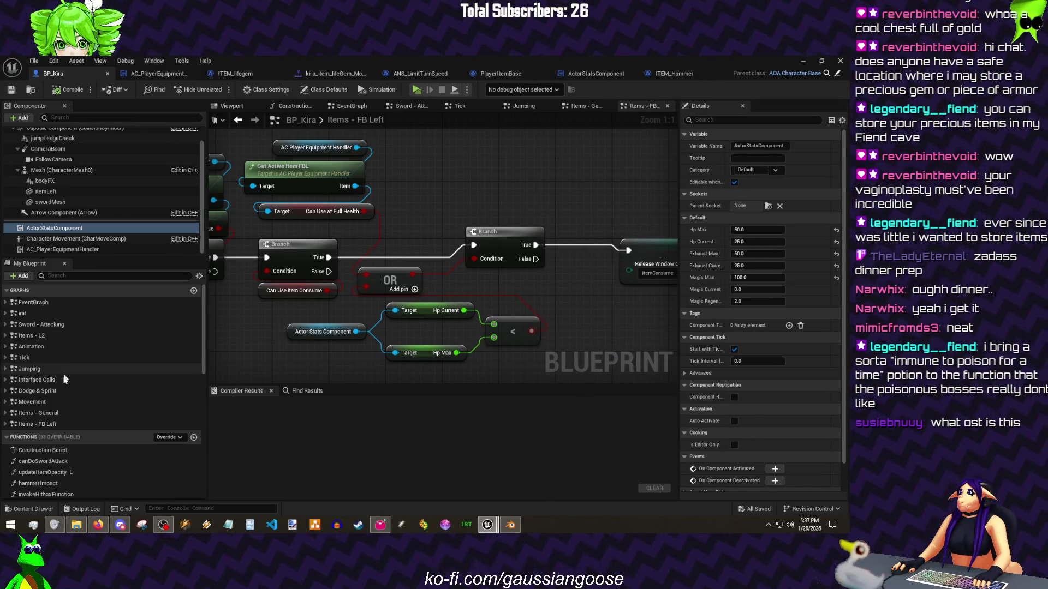
{"action": "double_click", "coordinate": [33, 335]}
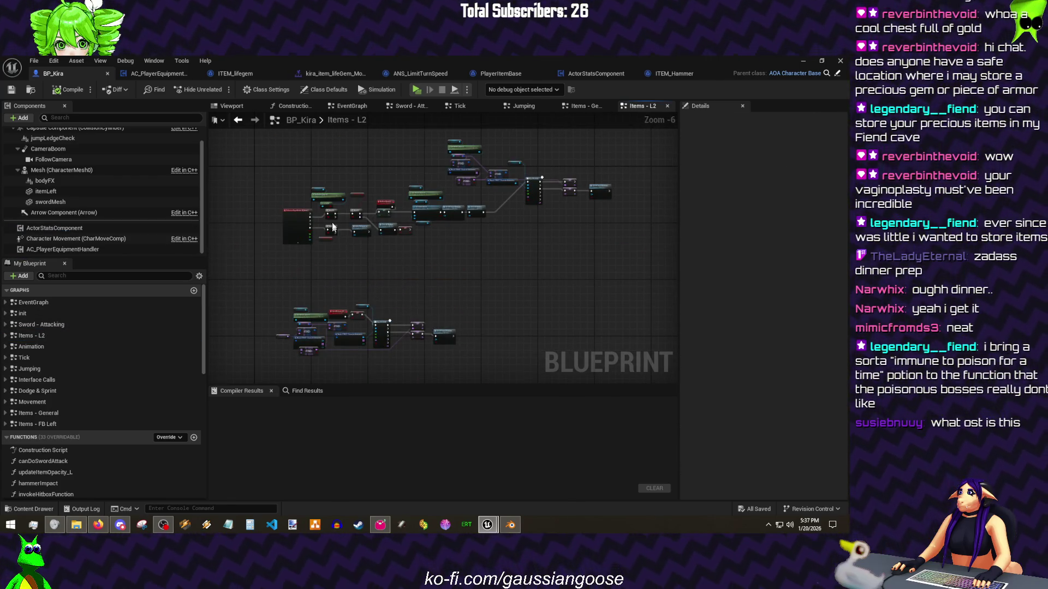
Step: Make room and add the item's Get Magic Cost feeding a <= comparison node
{"action": "scroll", "coordinate": [332, 227], "scroll_direction": "up", "scroll_amount": 1}
{"action": "mouse_move", "coordinate": [332, 227]}
{"action": "left_mouse_down"}
{"action": "mouse_move", "coordinate": [629, 266]}
{"action": "mouse_move", "coordinate": [641, 277]}
{"action": "left_mouse_up"}
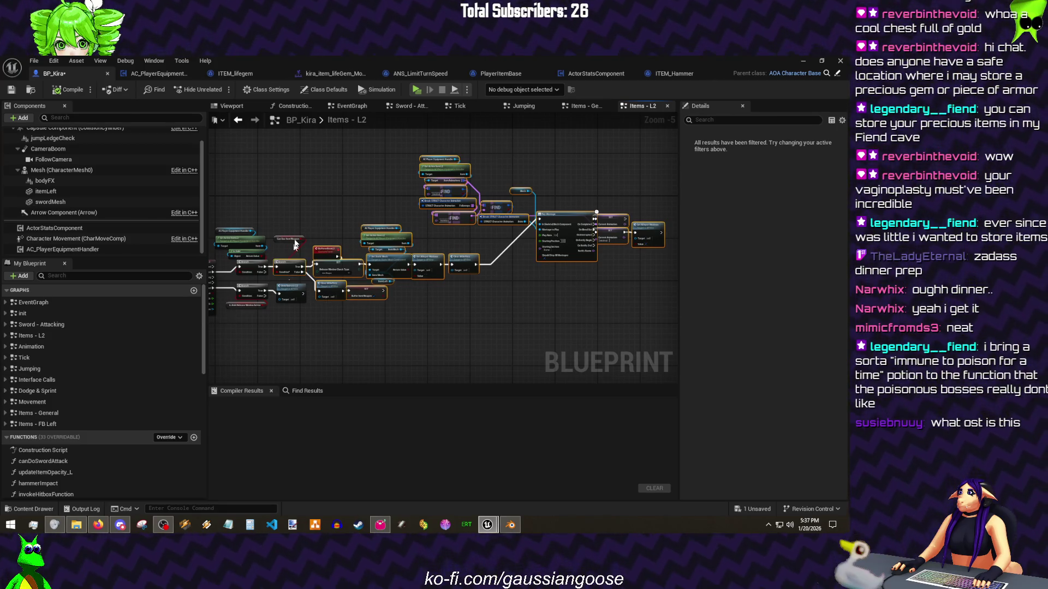
{"action": "left_click_drag", "start_coordinate": [290, 269], "coordinate": [401, 267]}
{"action": "scroll", "coordinate": [259, 233], "scroll_direction": "down", "scroll_amount": 1}
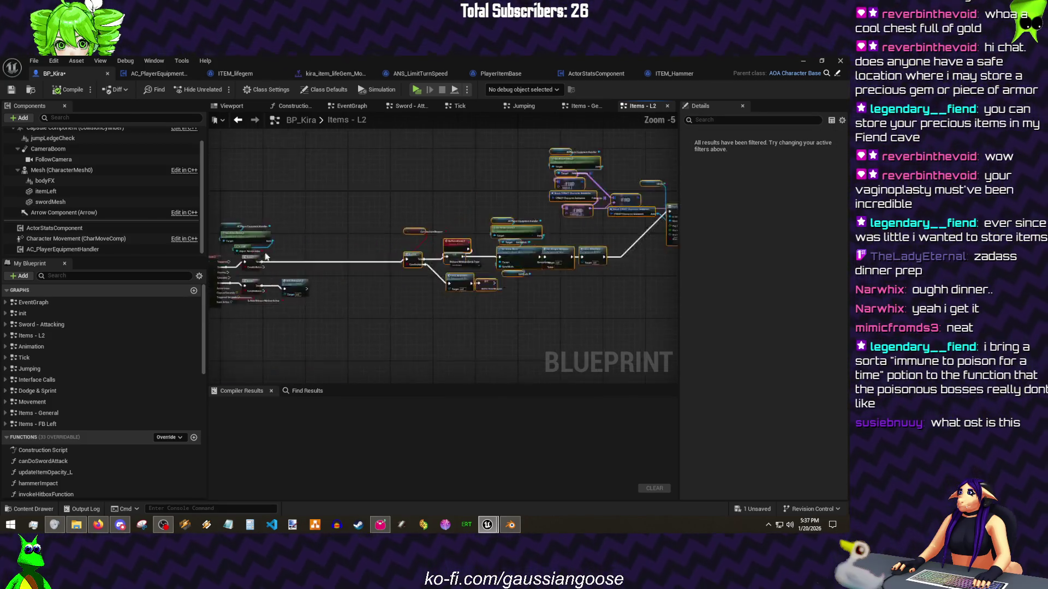
{"action": "scroll", "coordinate": [260, 233], "scroll_direction": "up", "scroll_amount": 5}
{"action": "left_click_drag", "start_coordinate": [279, 238], "coordinate": [402, 225]}
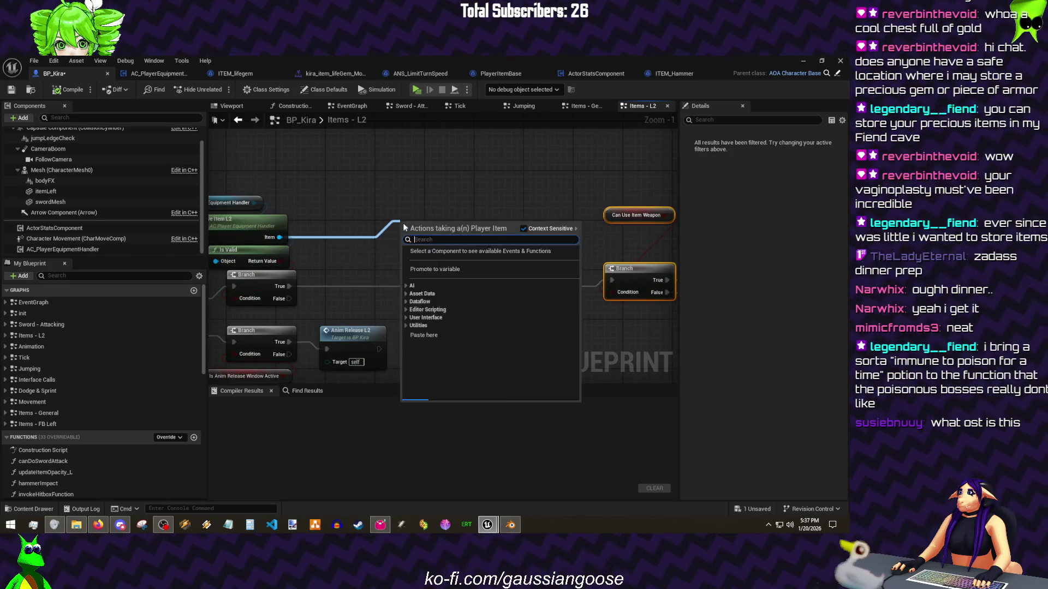
{"action": "type", "text": "mag"}
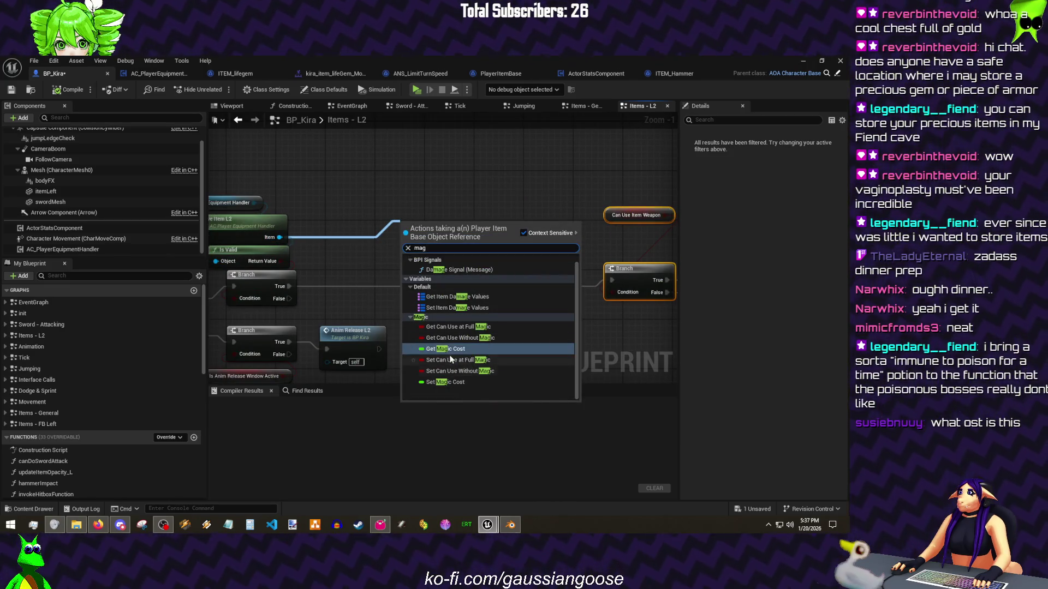
{"action": "left_click", "coordinate": [445, 349]}
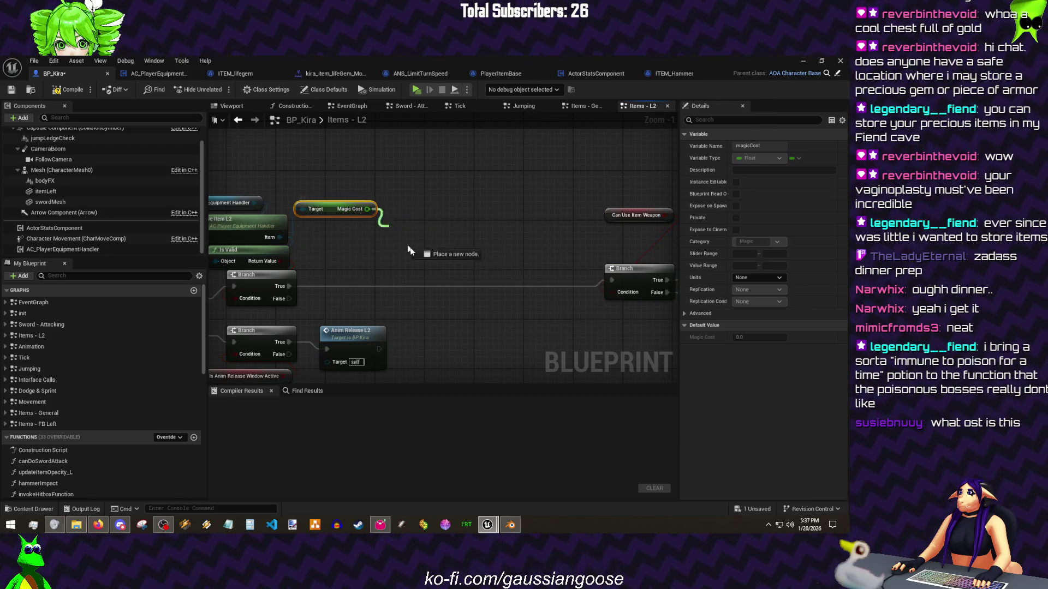
{"action": "left_click_drag", "start_coordinate": [408, 249], "coordinate": [411, 252]}
{"action": "type", "text": "<="}
{"action": "key", "text": "Return"}
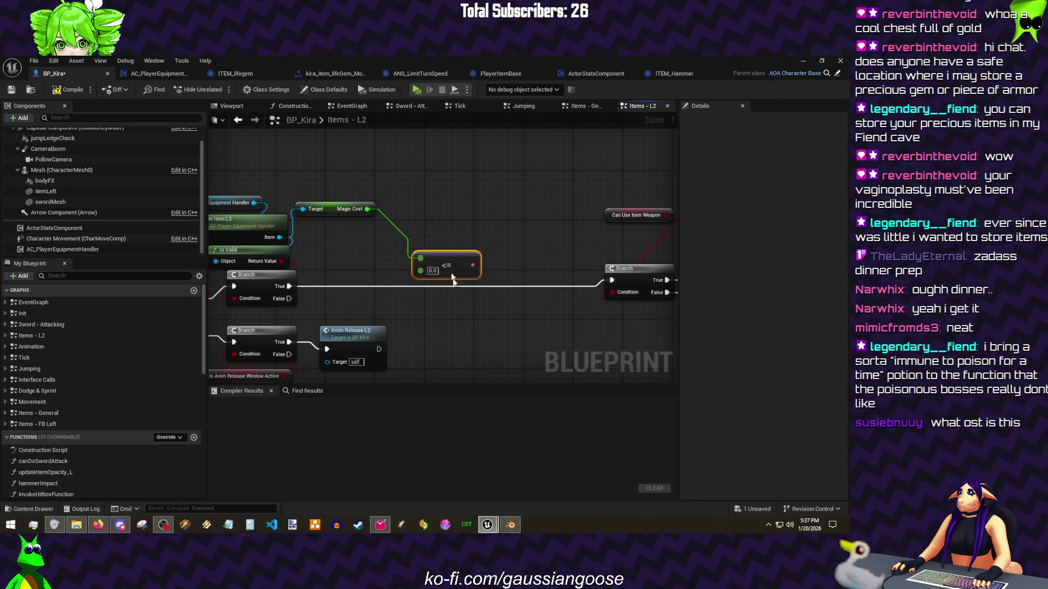
Step: Compare against ActorStatsComponent's Magic Current and gate it with a new Branch after the previous True
{"action": "mouse_move", "coordinate": [45, 234]}
{"action": "left_mouse_down"}
{"action": "mouse_move", "coordinate": [465, 204]}
{"action": "mouse_move", "coordinate": [507, 235]}
{"action": "left_mouse_up"}
{"action": "type", "text": "magic"}
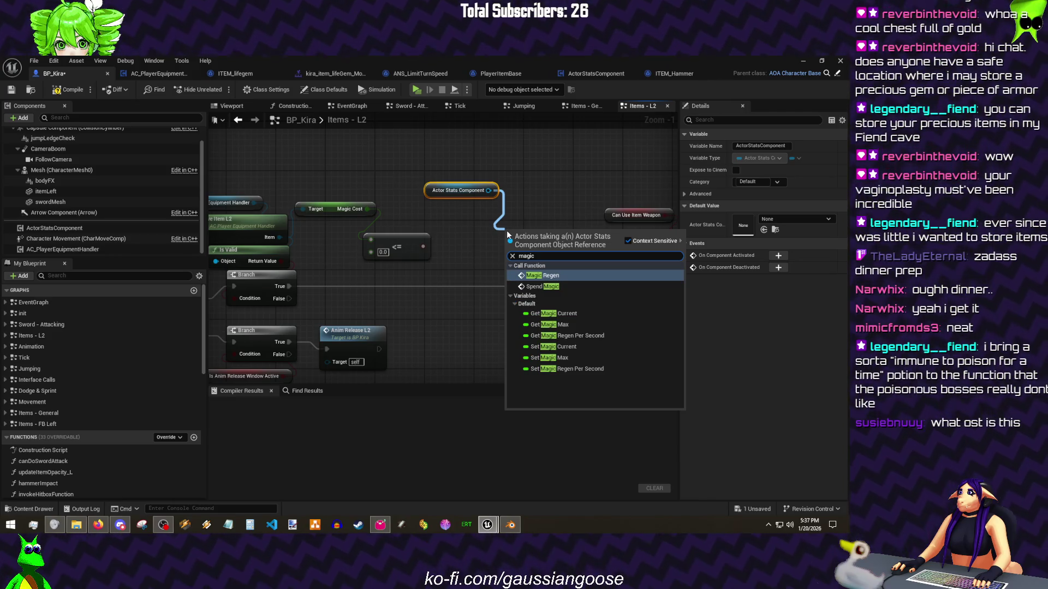
{"action": "left_click", "coordinate": [557, 314]}
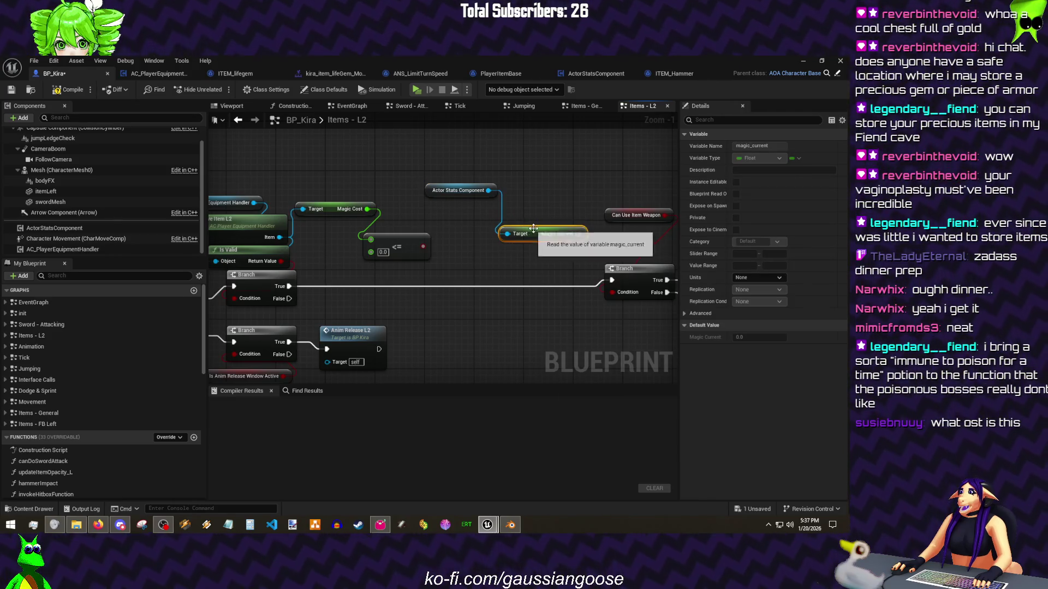
{"action": "left_click_drag", "start_coordinate": [380, 270], "coordinate": [371, 252]}
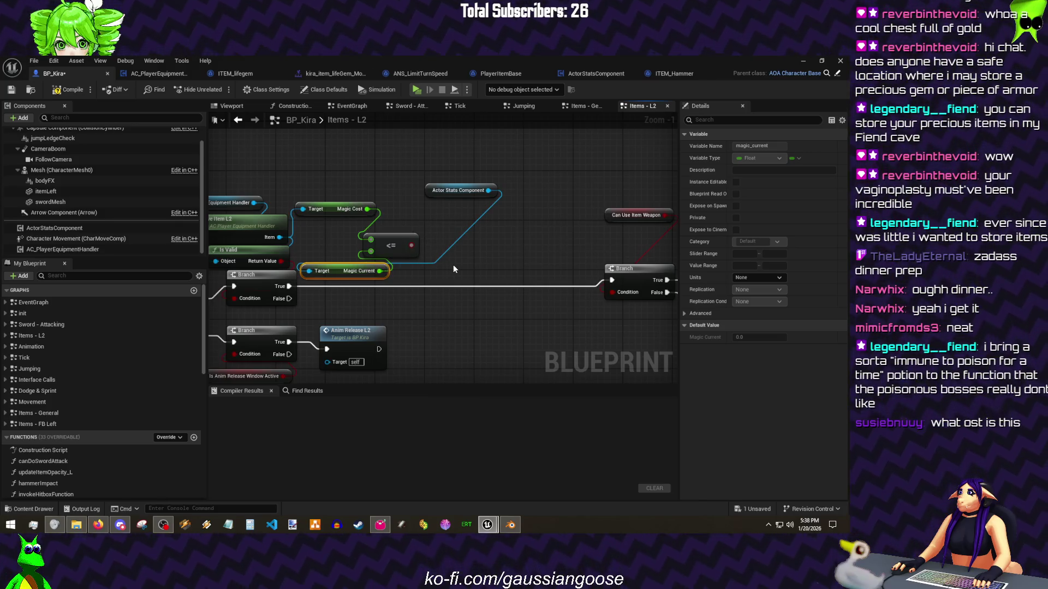
{"action": "left_click", "coordinate": [457, 281]}
{"action": "left_click_drag", "start_coordinate": [289, 286], "coordinate": [449, 290]}
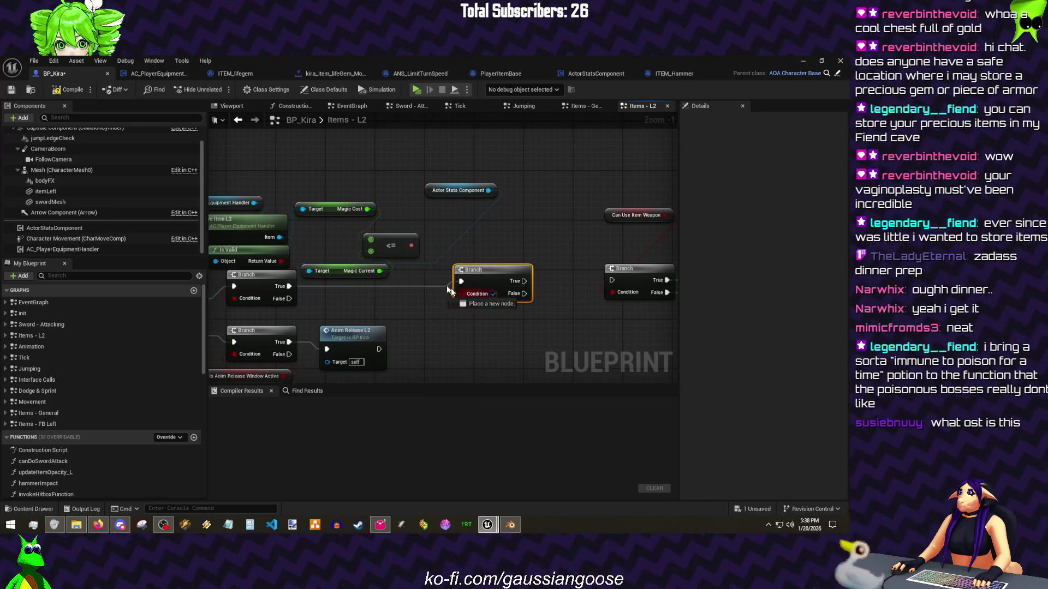
Step: Call Spend Magic with Magic Cost on Branch True, continuing into the next Branch
{"action": "left_click", "coordinate": [409, 247], "text": "alt"}
{"action": "left_click_drag", "start_coordinate": [489, 190], "coordinate": [512, 212]}
{"action": "key", "text": "Escape"}
{"action": "left_click_drag", "start_coordinate": [345, 212], "coordinate": [442, 222]}
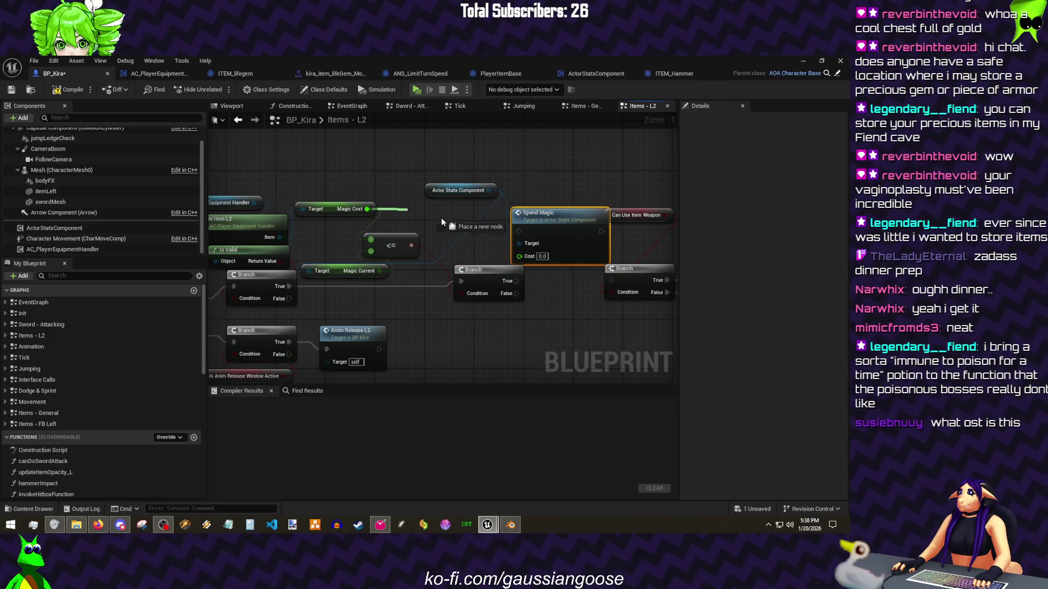
{"action": "left_click_drag", "start_coordinate": [518, 258], "coordinate": [520, 257]}
{"action": "mouse_move", "coordinate": [546, 213]}
{"action": "left_mouse_down"}
{"action": "mouse_move", "coordinate": [498, 249]}
{"action": "mouse_move", "coordinate": [491, 271]}
{"action": "mouse_move", "coordinate": [409, 275]}
{"action": "left_mouse_up"}
{"action": "left_click_drag", "start_coordinate": [551, 269], "coordinate": [613, 279]}
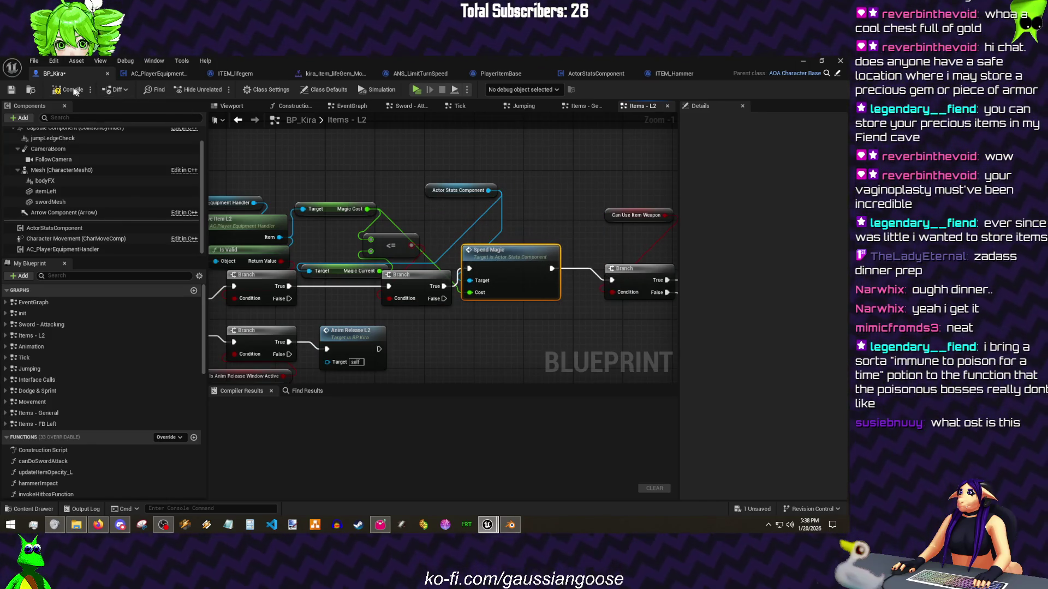
Step: Compile and save BP_Kira, then playtest by swinging the hammer three times
{"action": "left_click", "coordinate": [11, 90]}
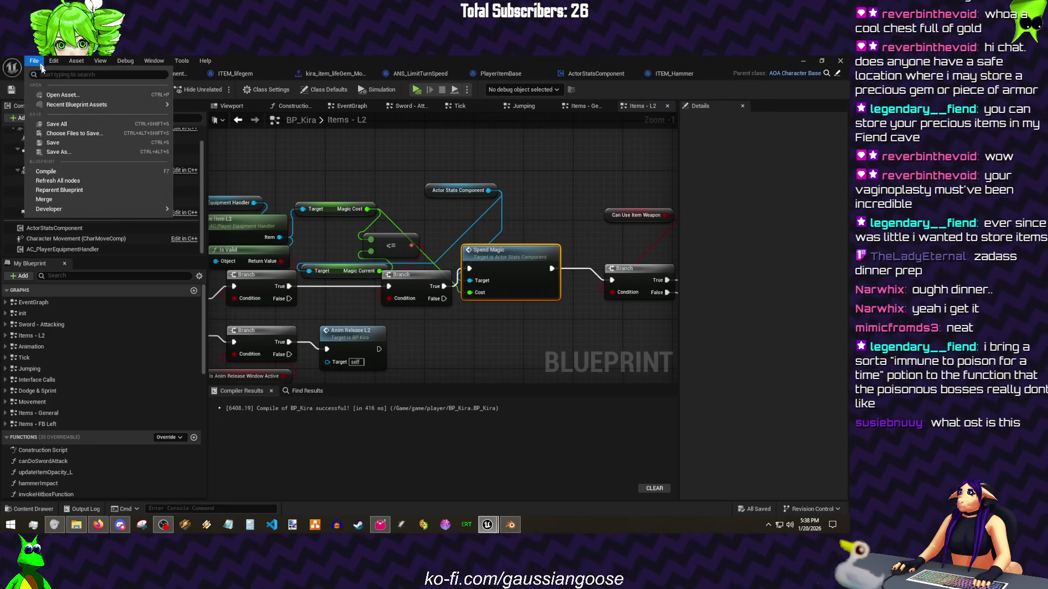
{"action": "left_click", "coordinate": [804, 61]}
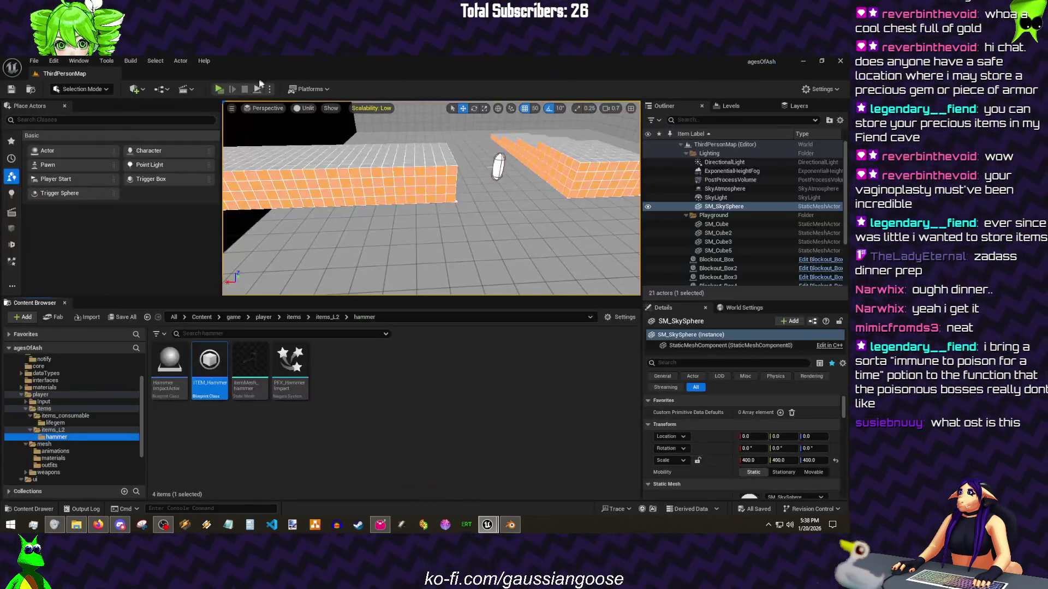
{"action": "key", "text": "alt+p"}
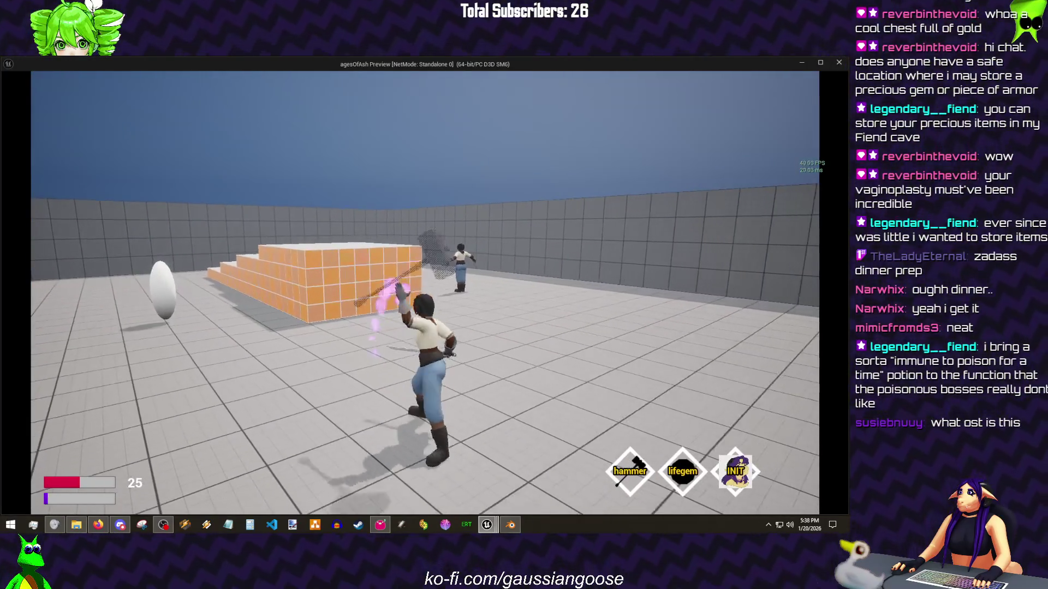
{"action": "left_click", "coordinate": [424, 292]}
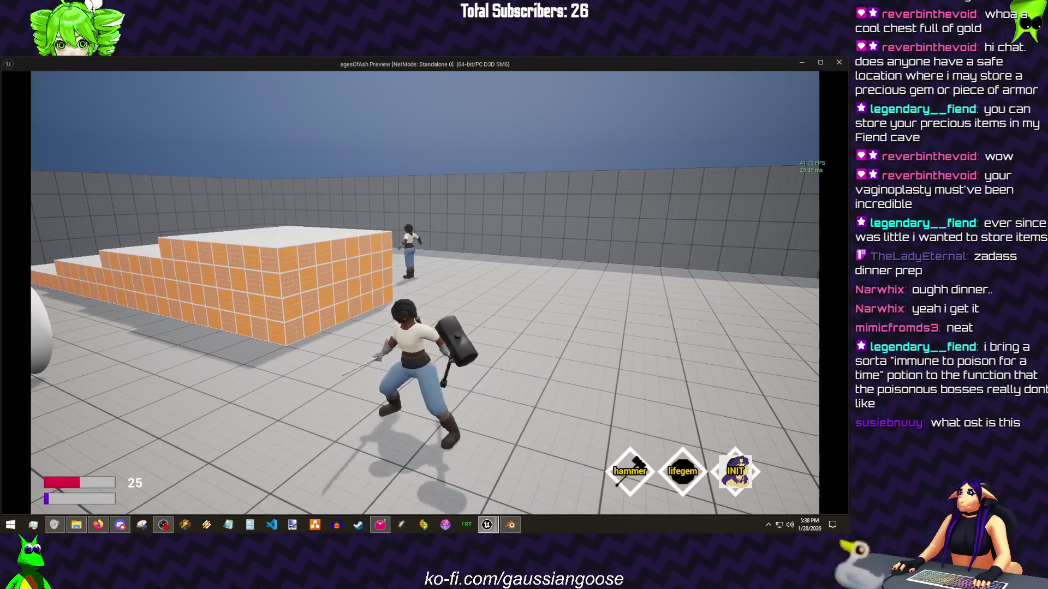
{"action": "left_click", "coordinate": [424, 293]}
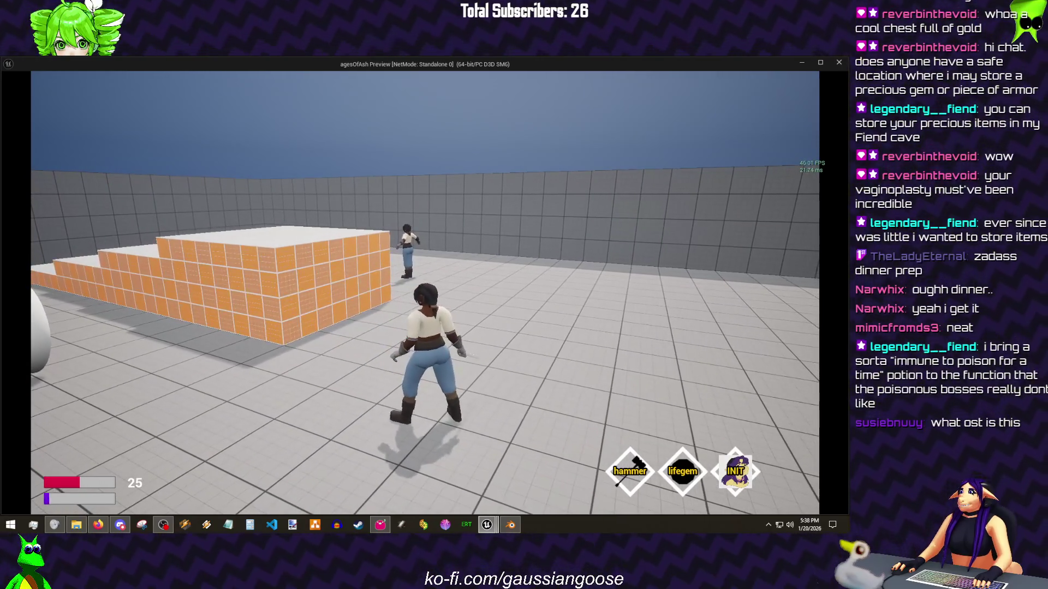
{"action": "left_click", "coordinate": [424, 292]}
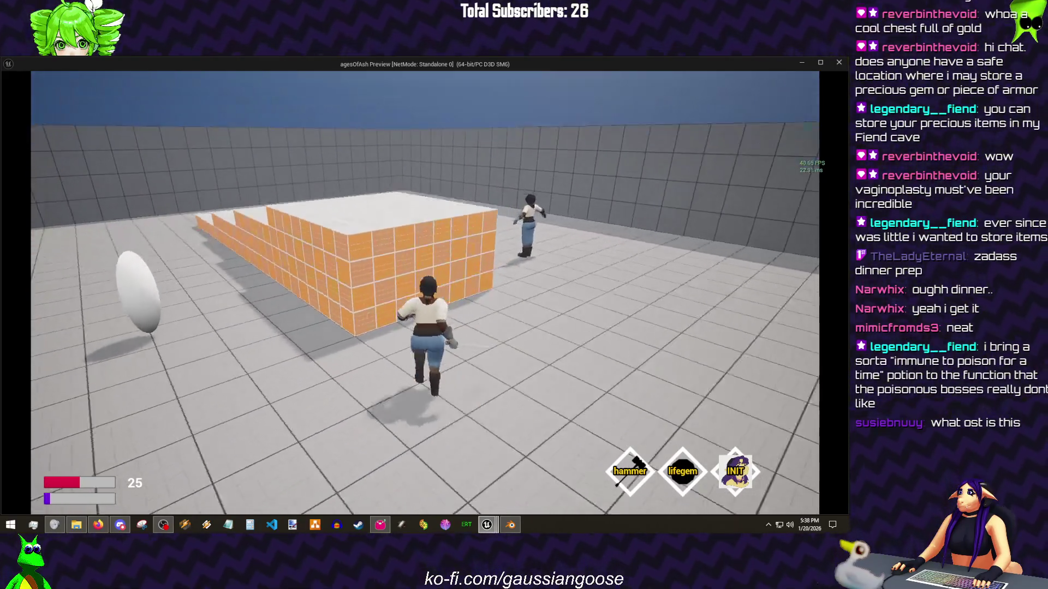
{"action": "key", "text": "Escape"}
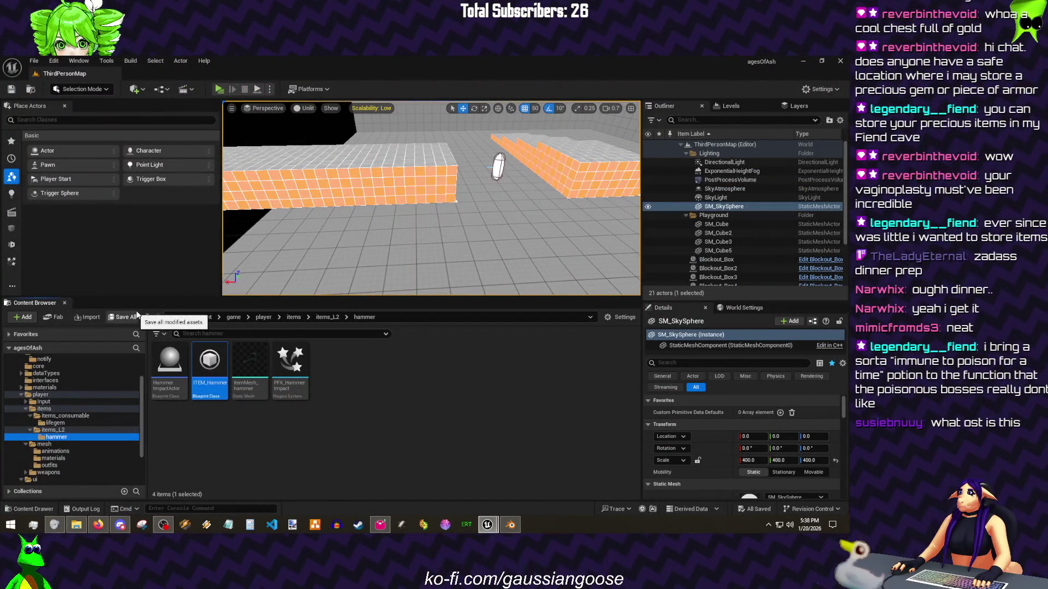